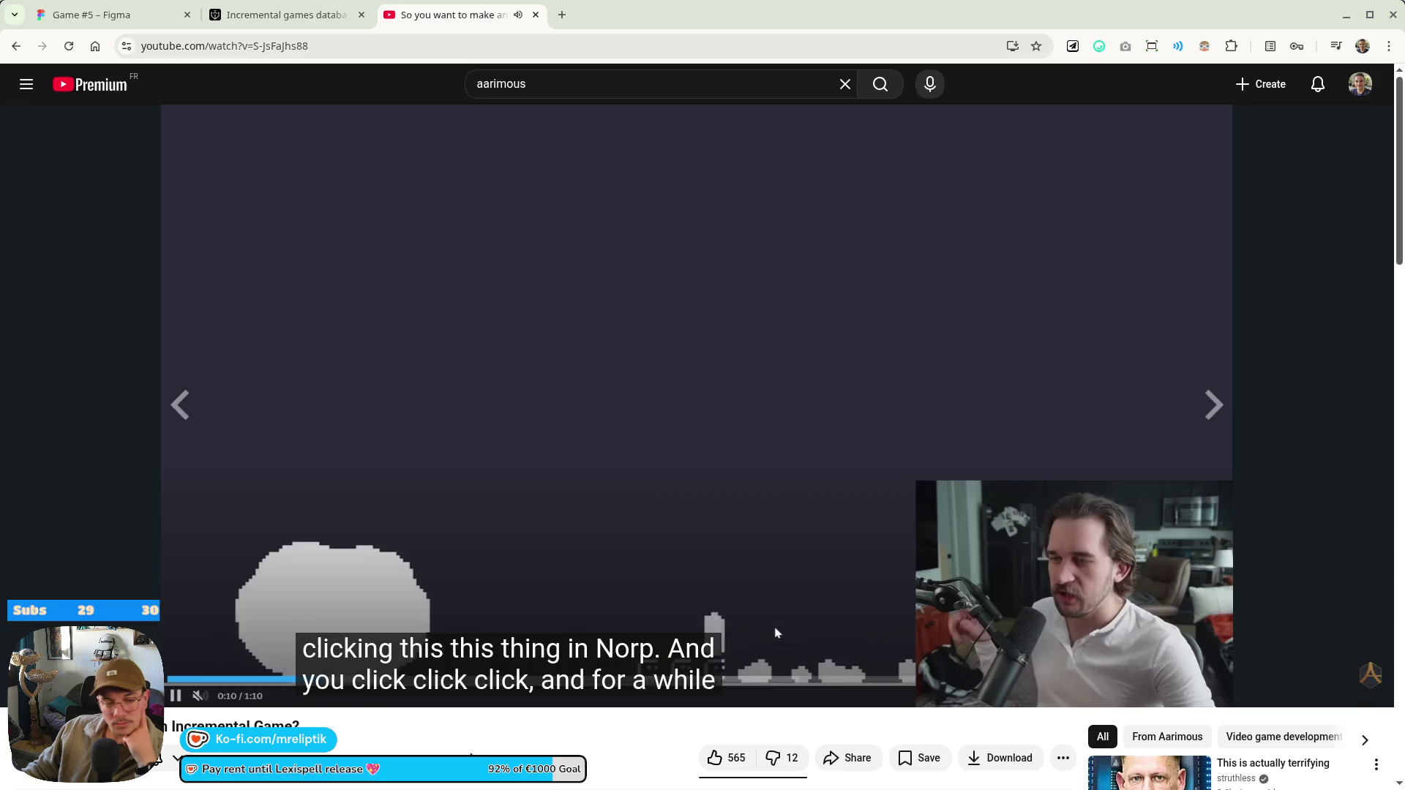
Watch the design video from about 0:23, pause at 0:33 on the Gather your gnorps screen, then return to Game #5
click(431, 378)
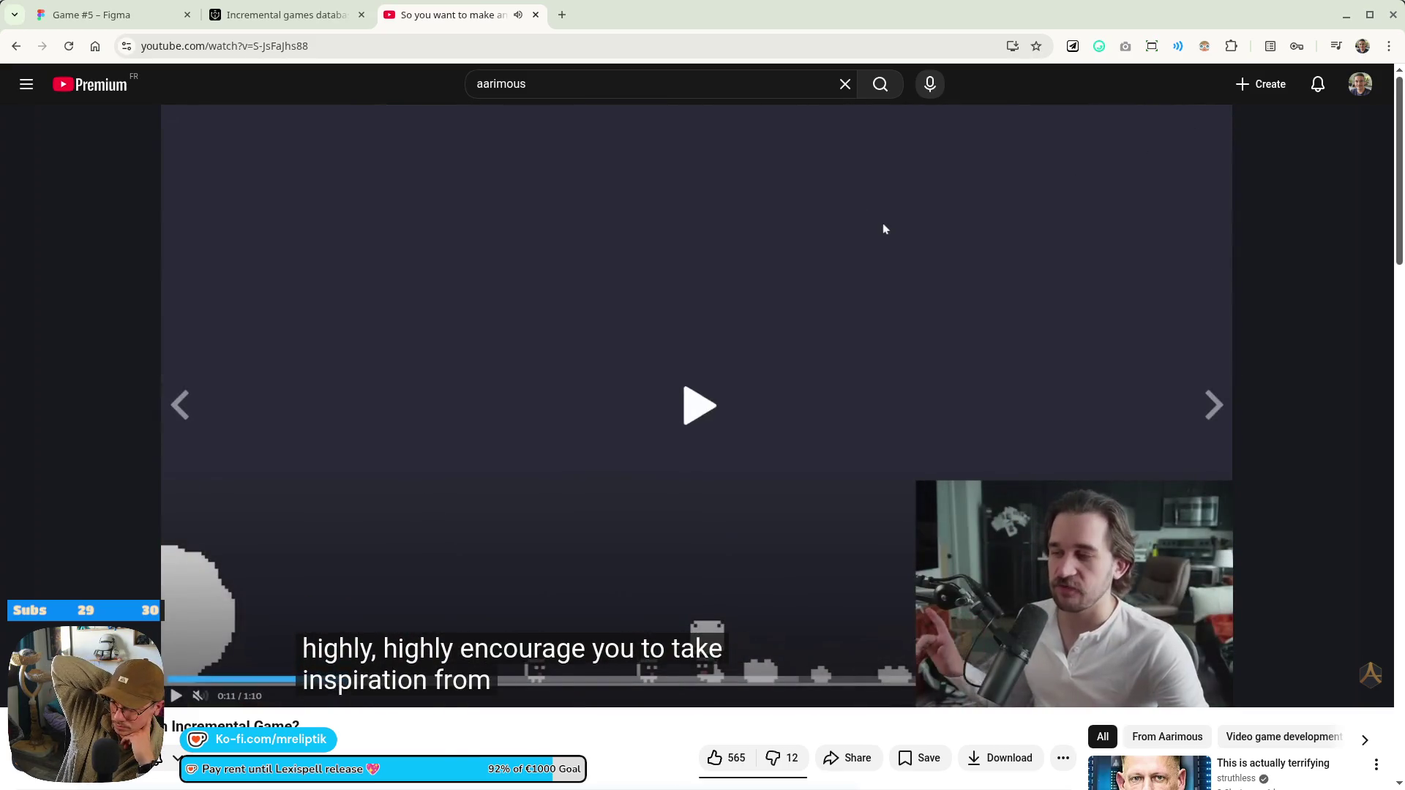
click(883, 229)
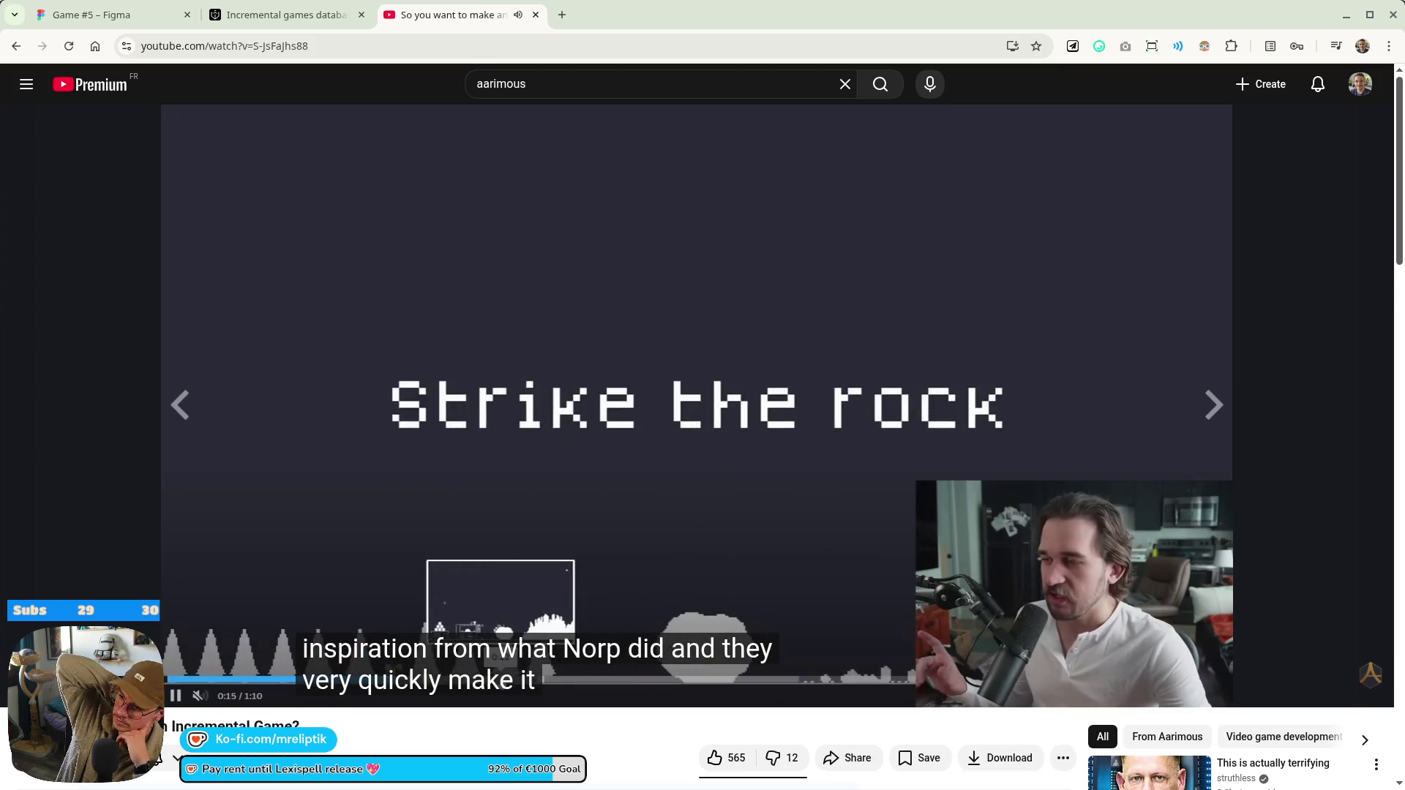
mouse_move(502, 679)
mouse_down()
mouse_move(630, 679)
mouse_move(526, 680)
mouse_up()
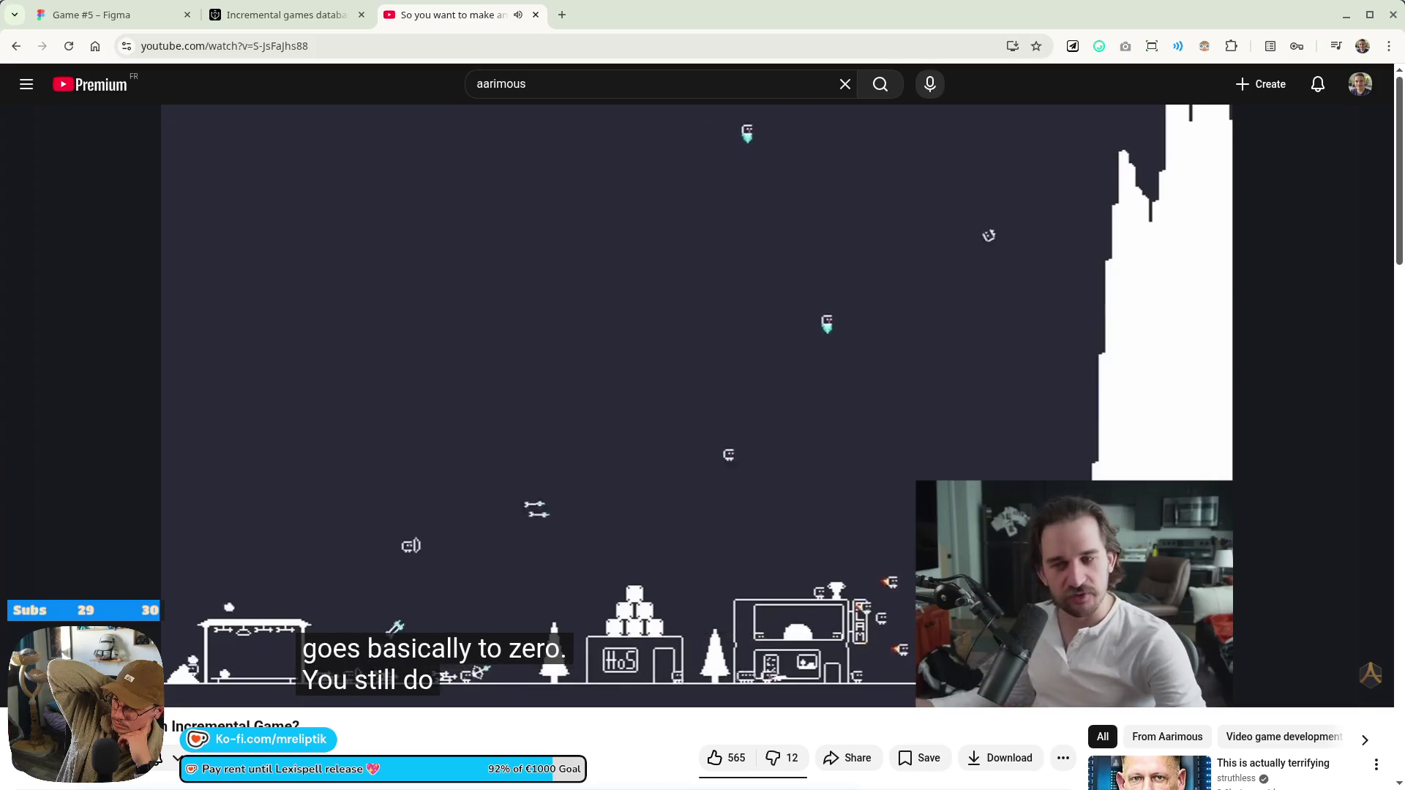
click(780, 542)
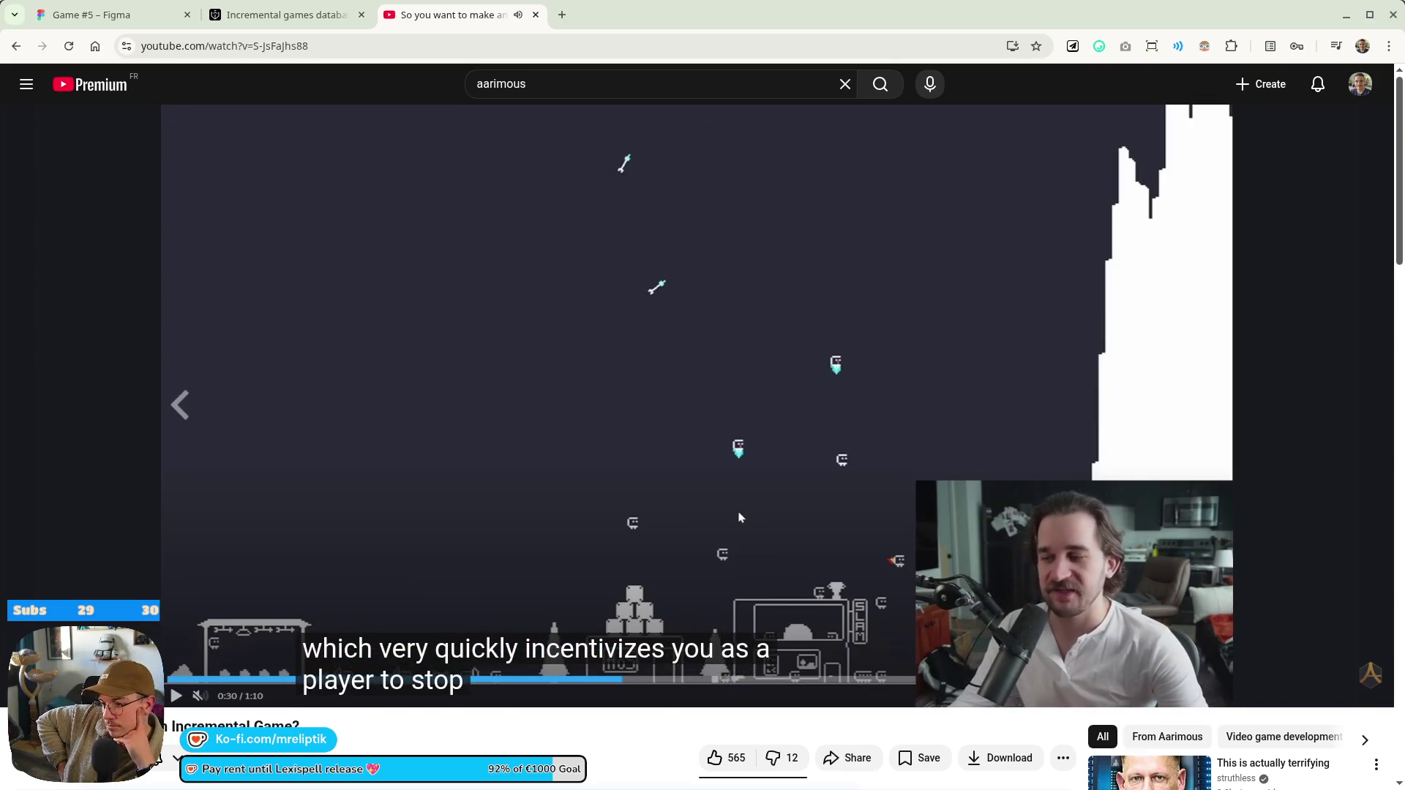
key(space)
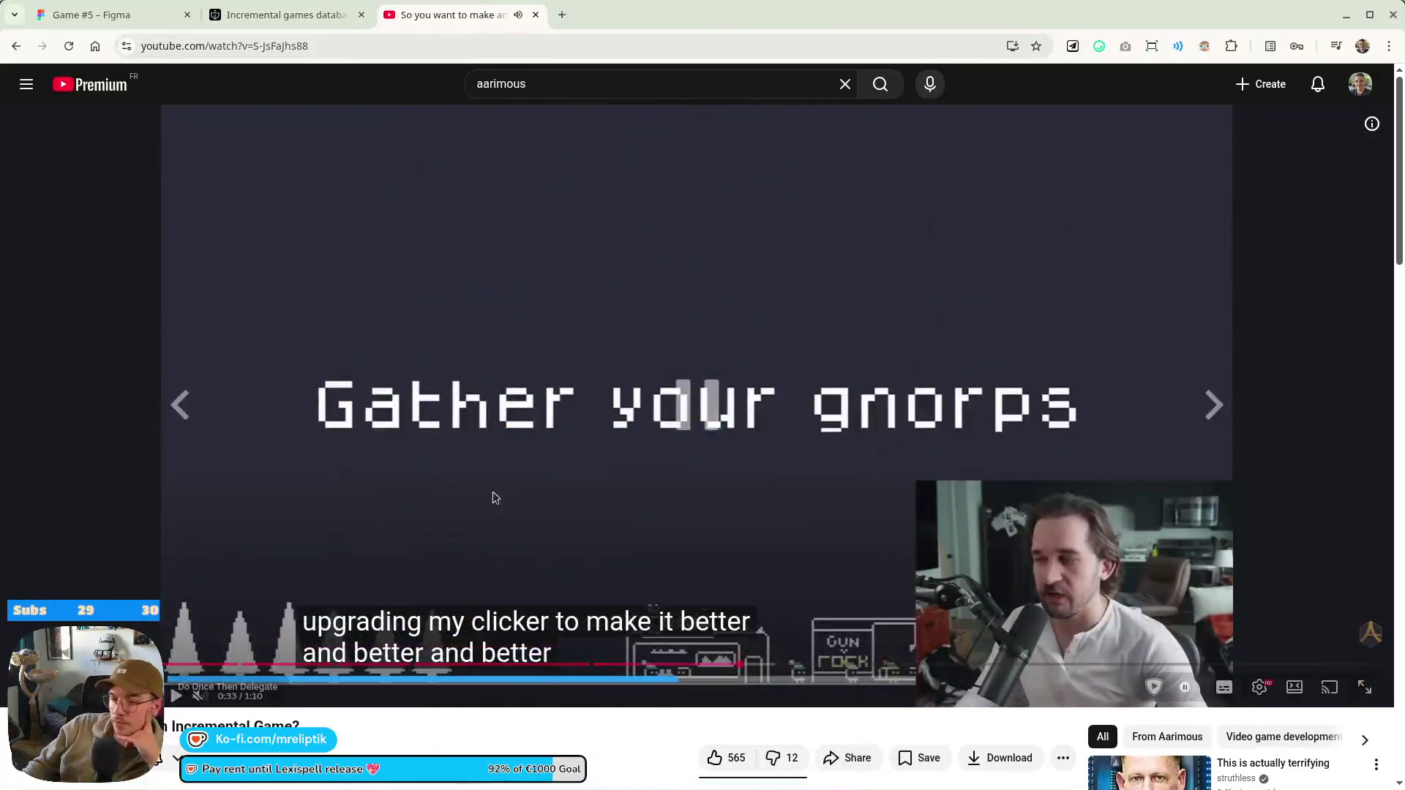
click(471, 455)
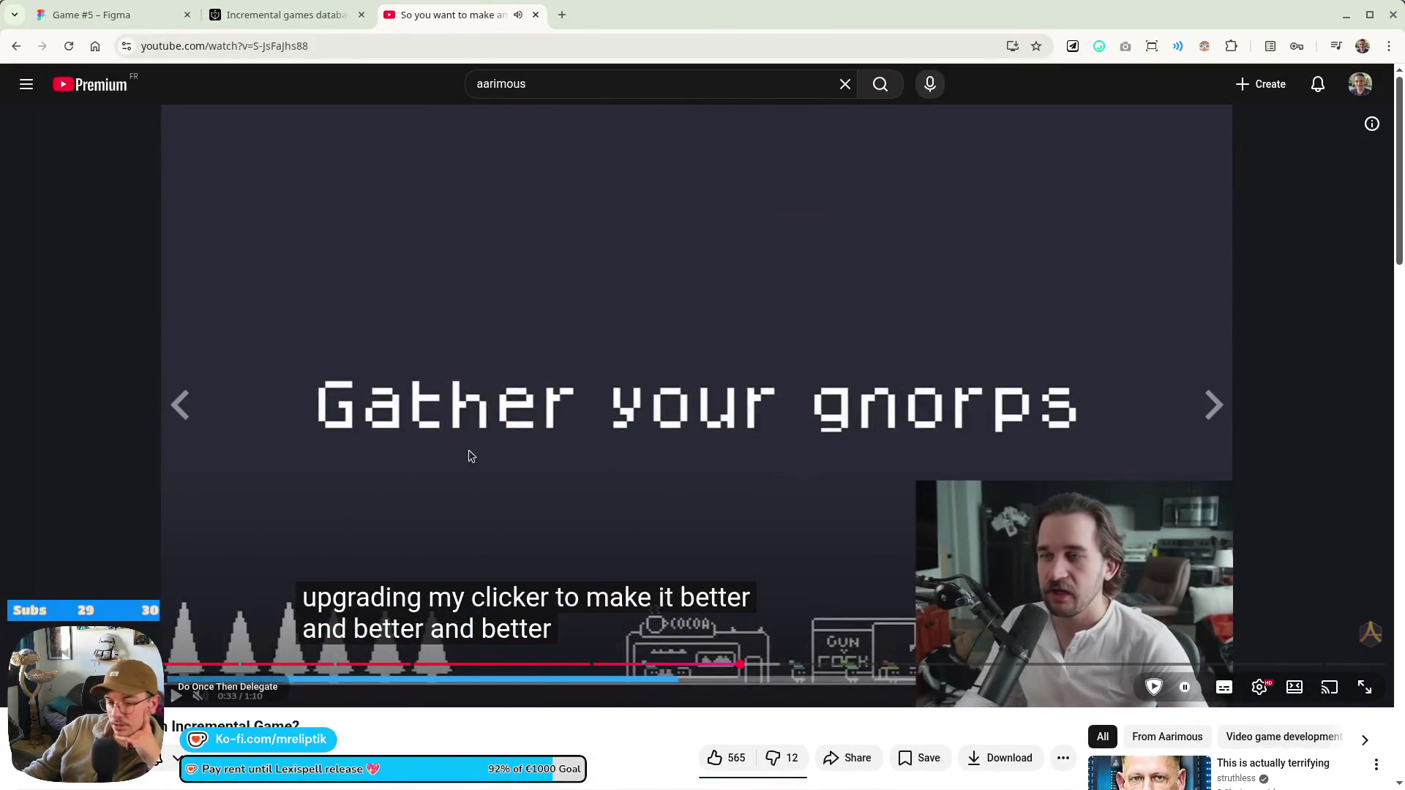
click(91, 14)
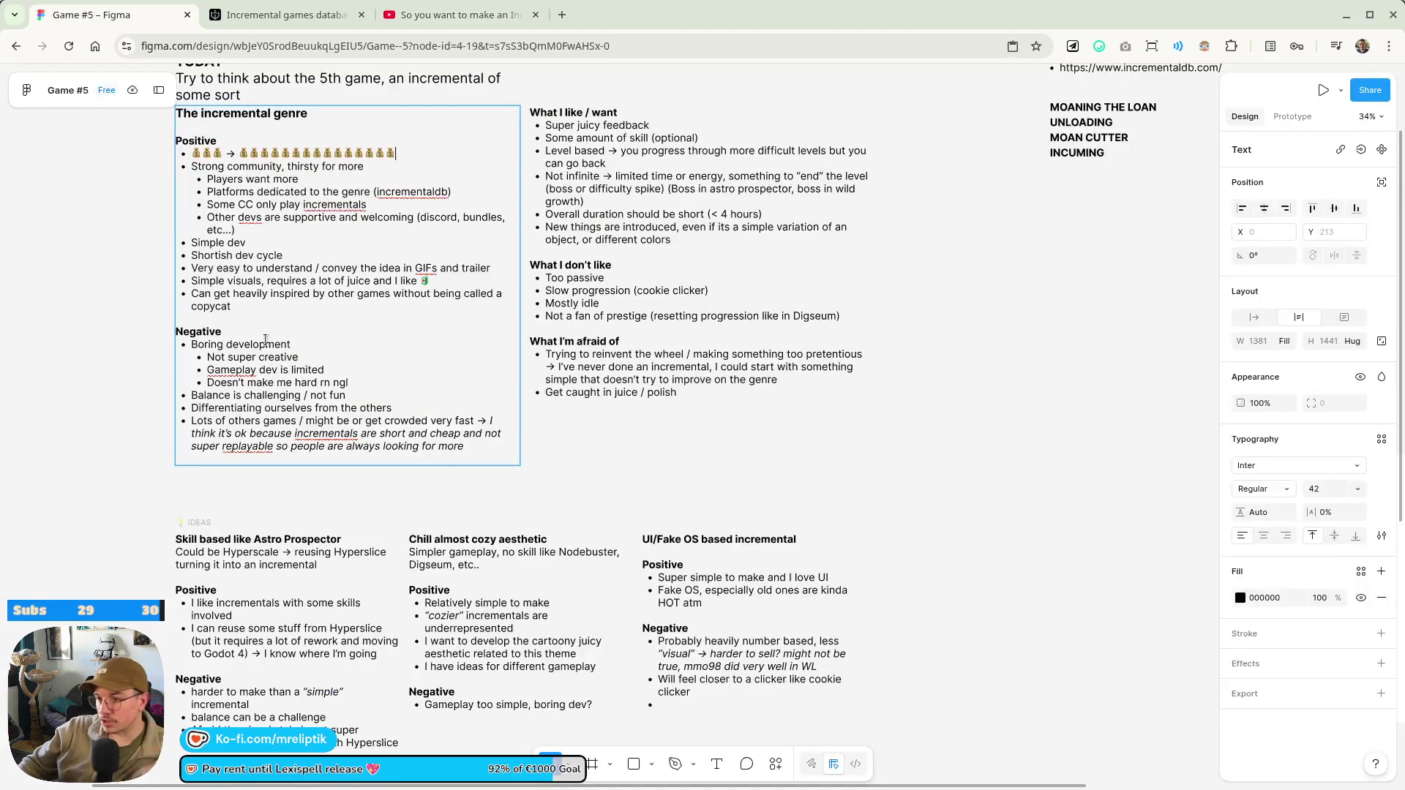
Add a new What I like / want bullet about always having something to click or hover
ctrl+scroll(263, 341, up, 10)
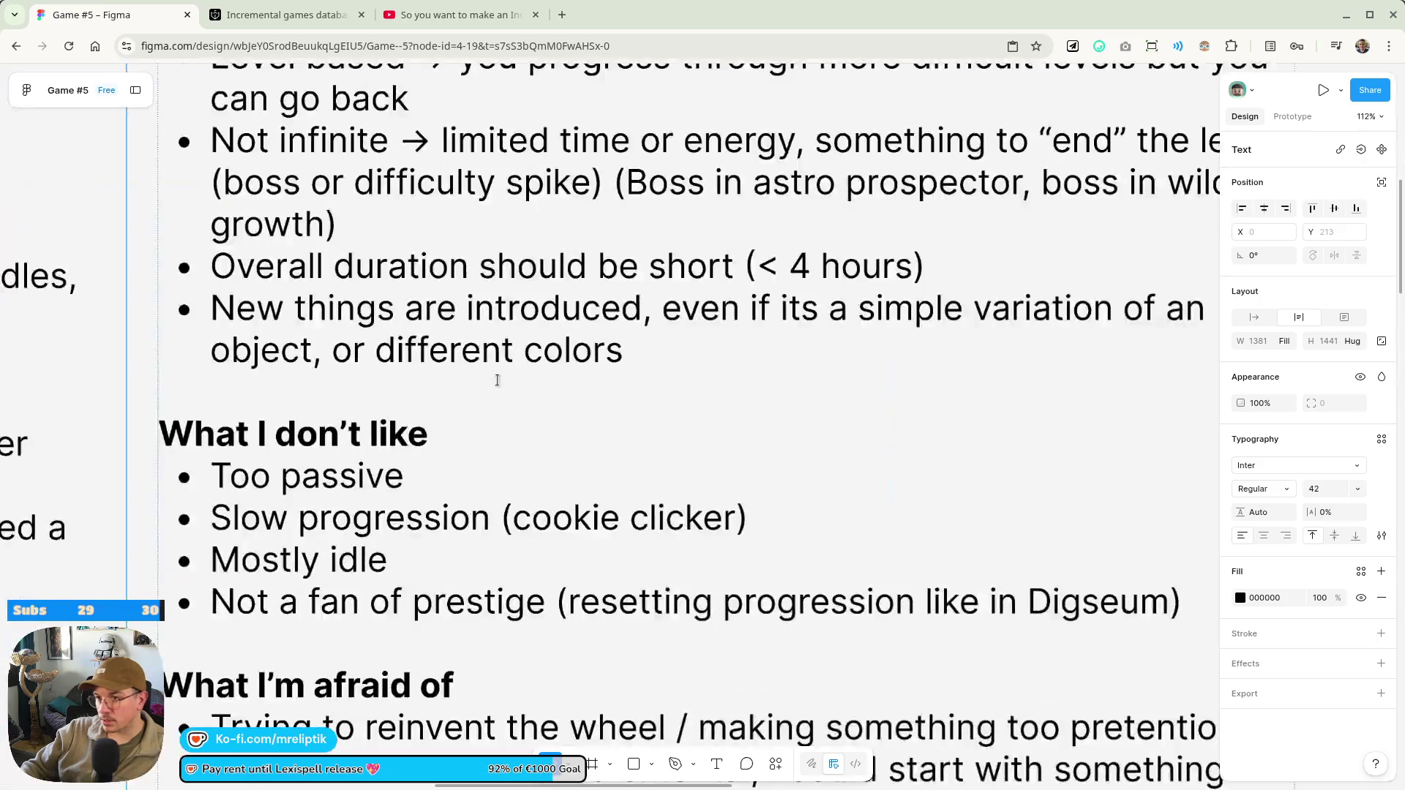
double_click(649, 507)
key(Return)
text(I like whyen y)
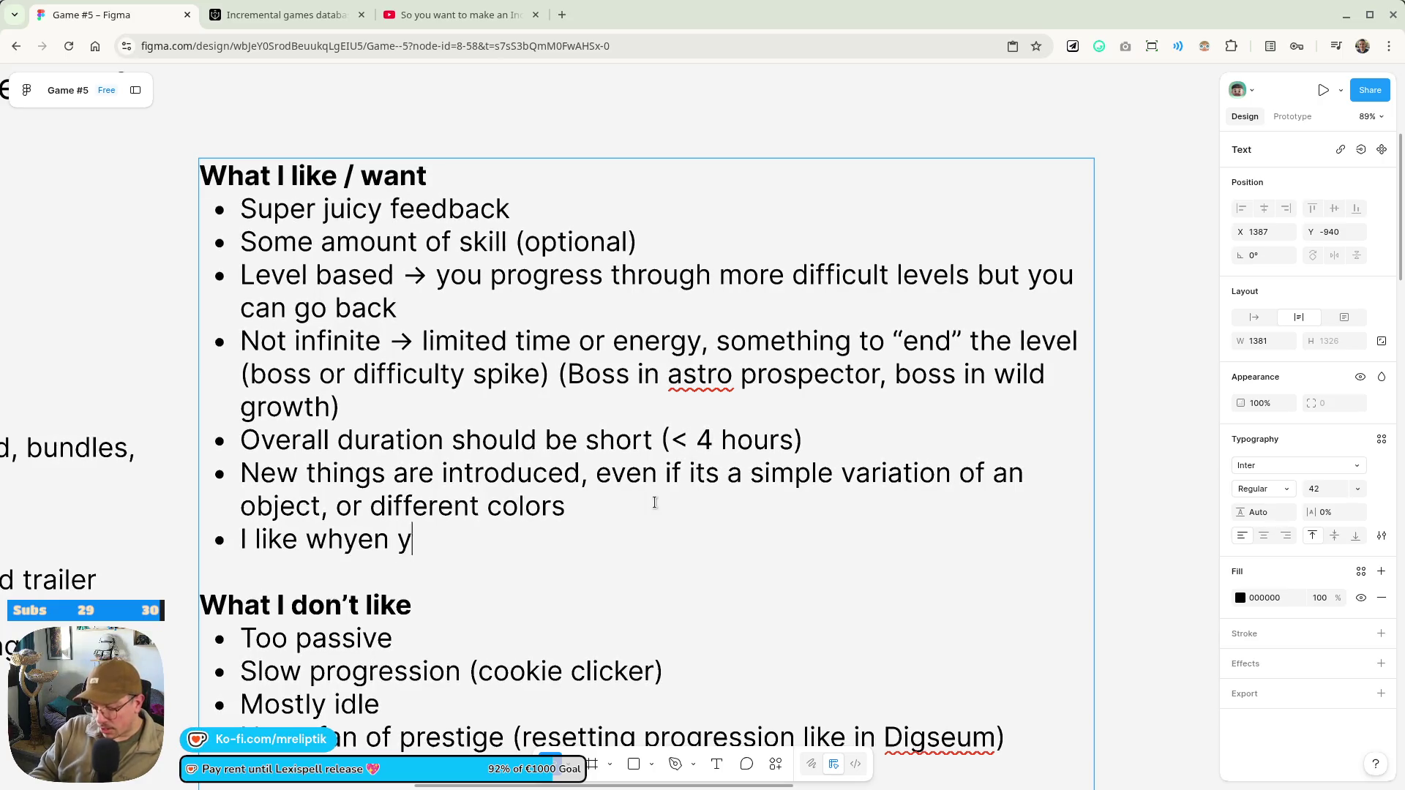
text(ou alway)
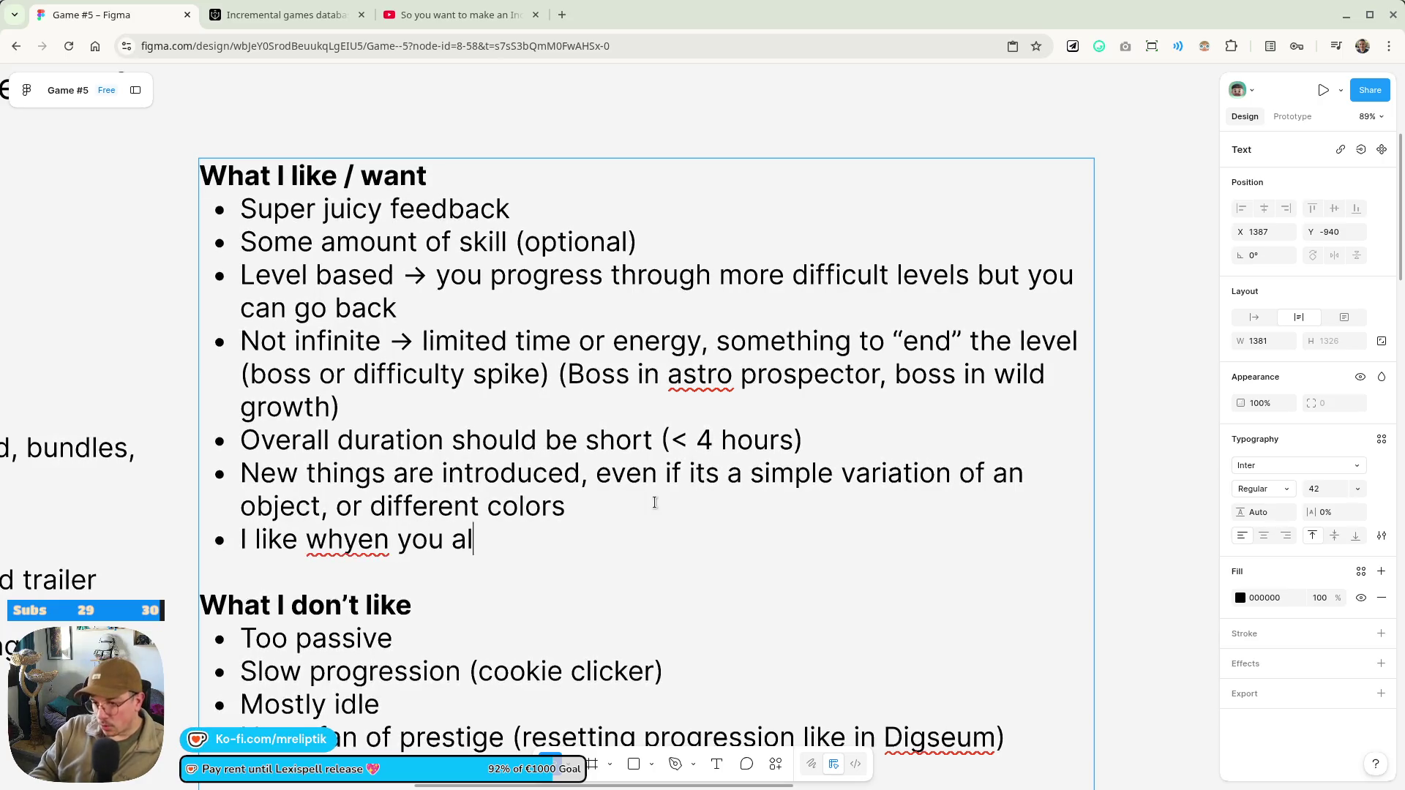
text(s have som)
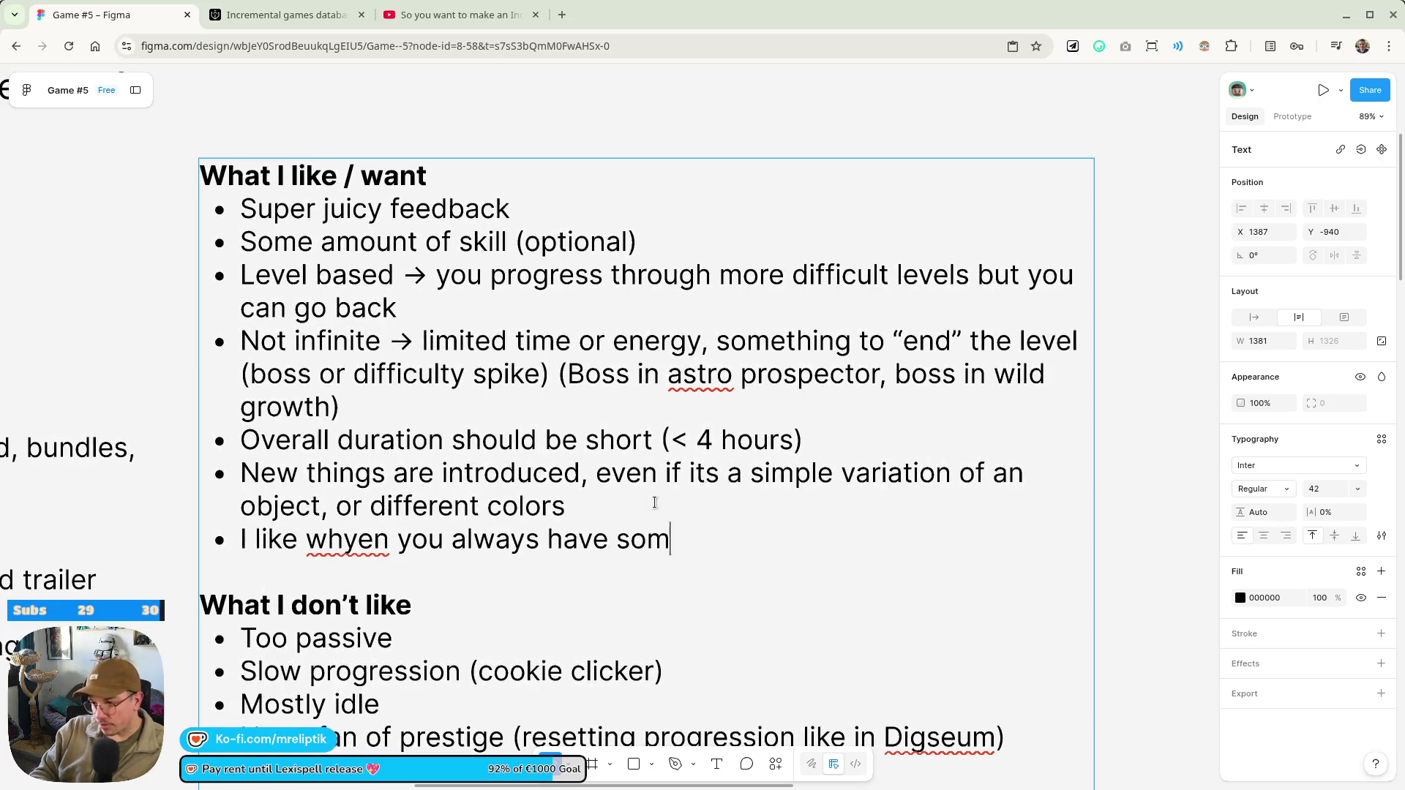
text(ething to cl)
key(BackSpace)
key(BackSpace)
text(hover)
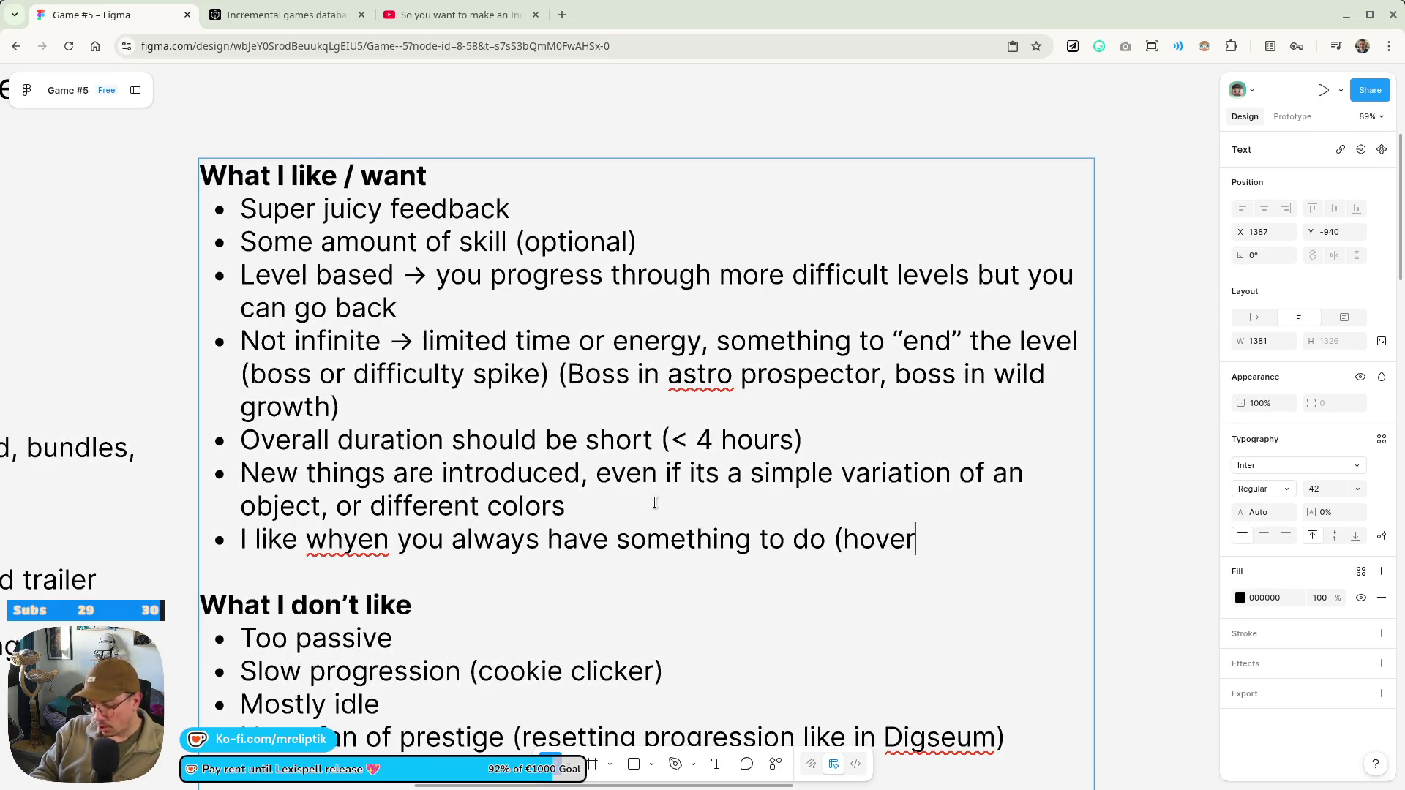
text( stuff, collect,)
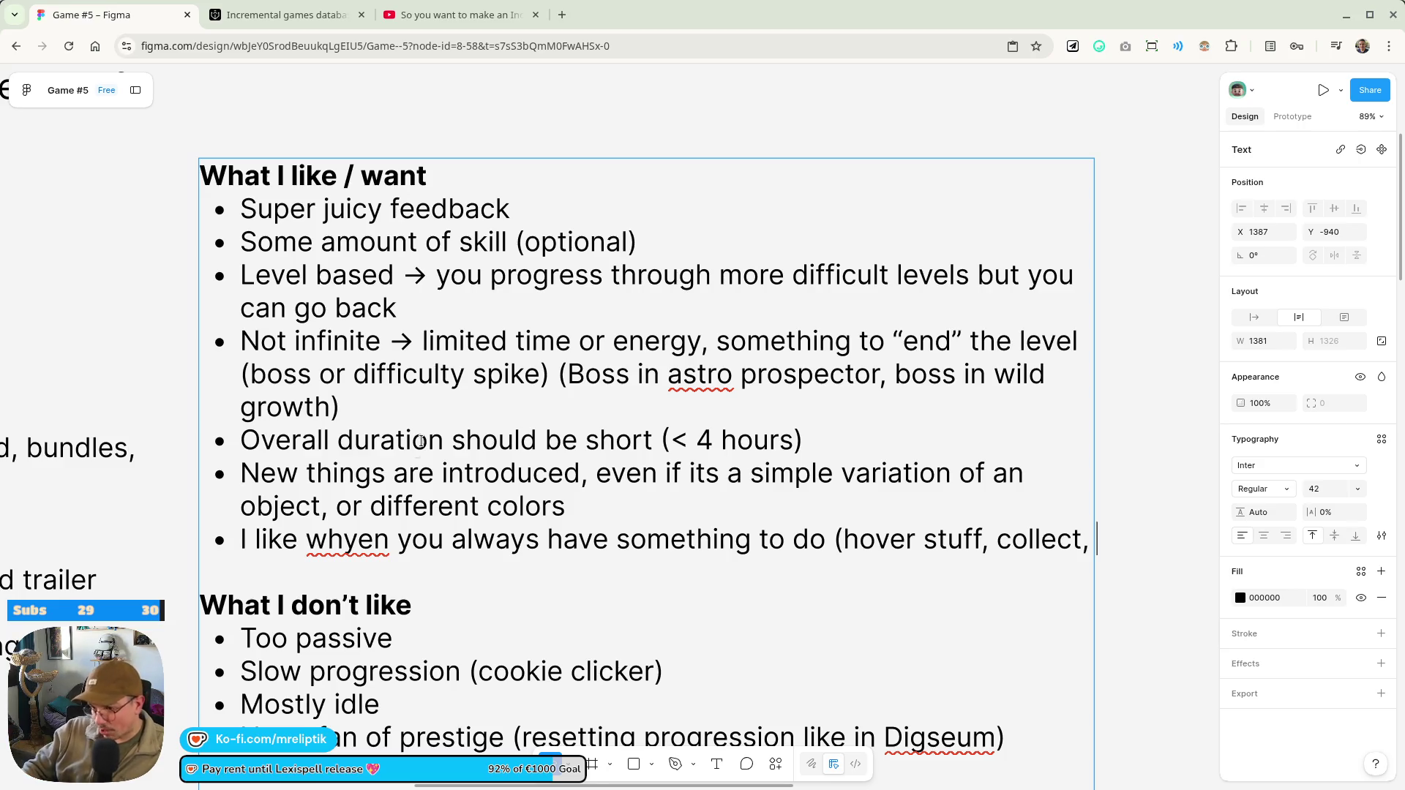
Finish the bullet with 'I don't want fully idle', then resume the design video
key(BackSpace)
text().)
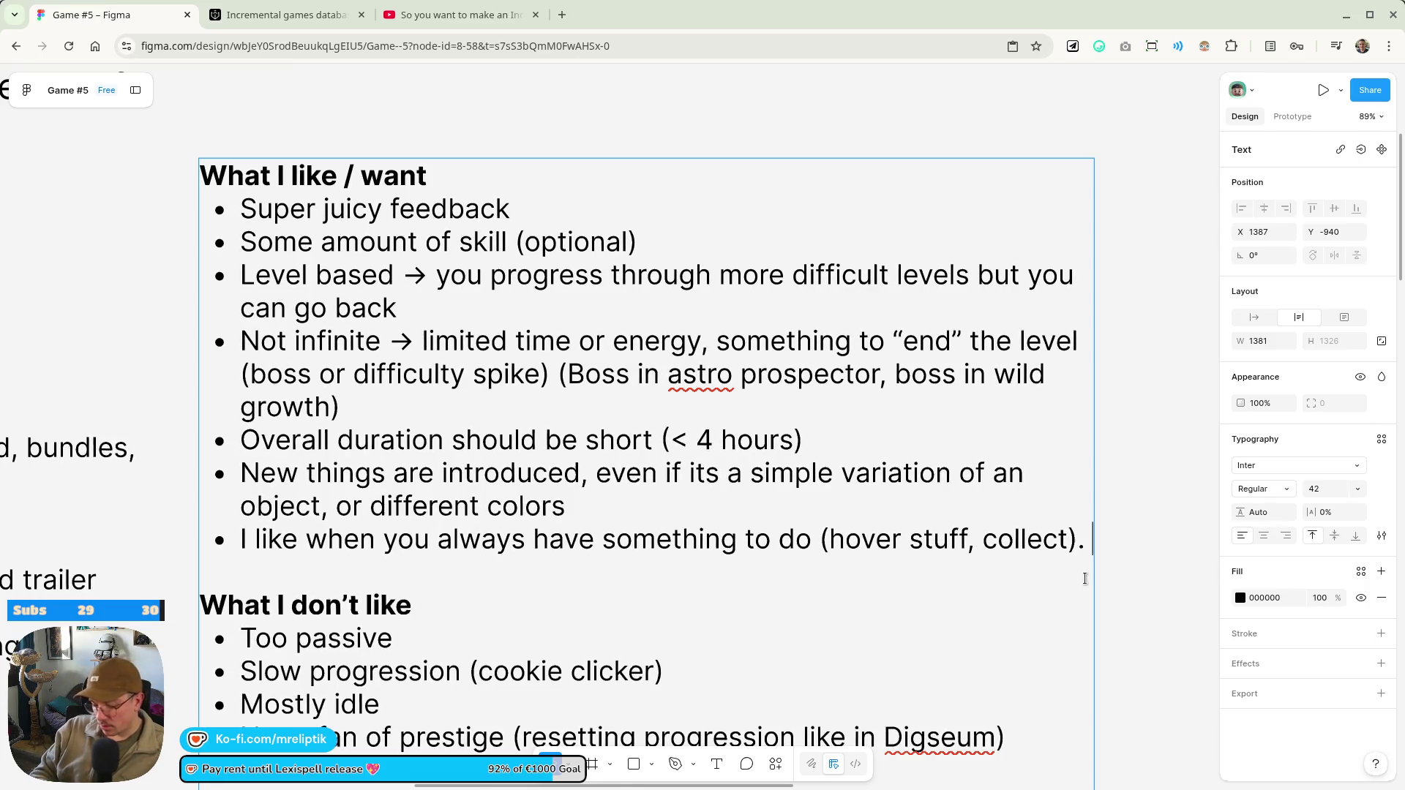
text(I don’t l)
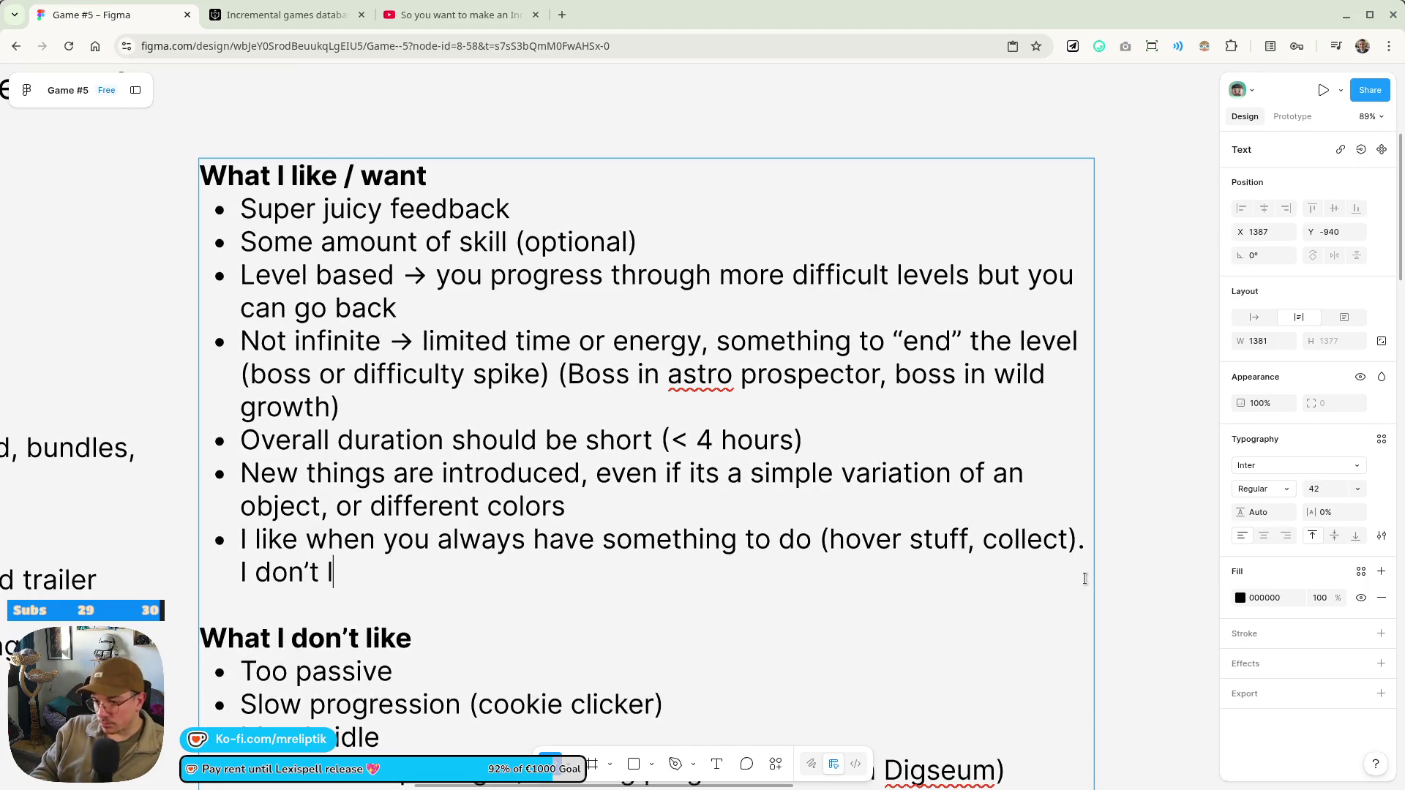
key(BackSpace)
key(BackSpace)
key(BackSpace)
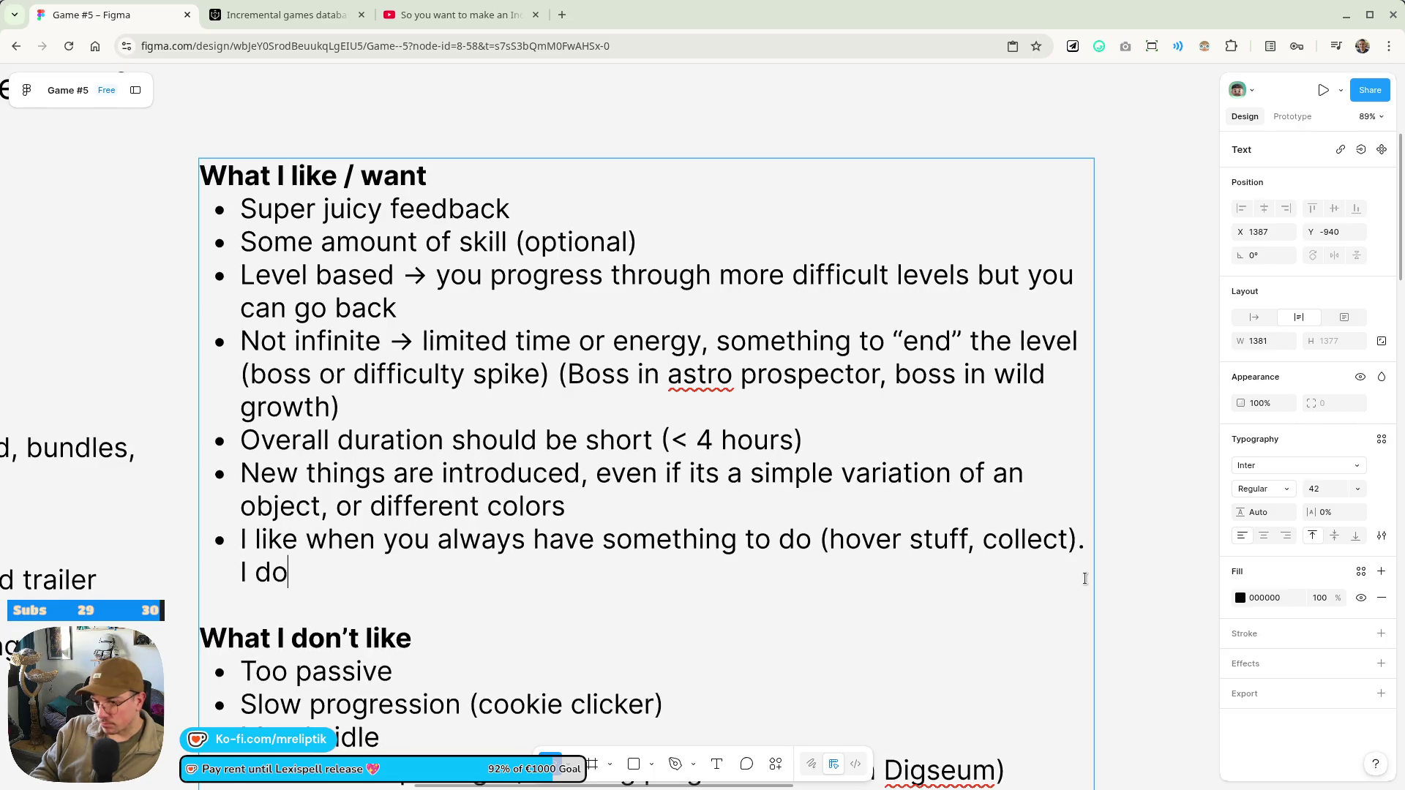
text(n't want ful)
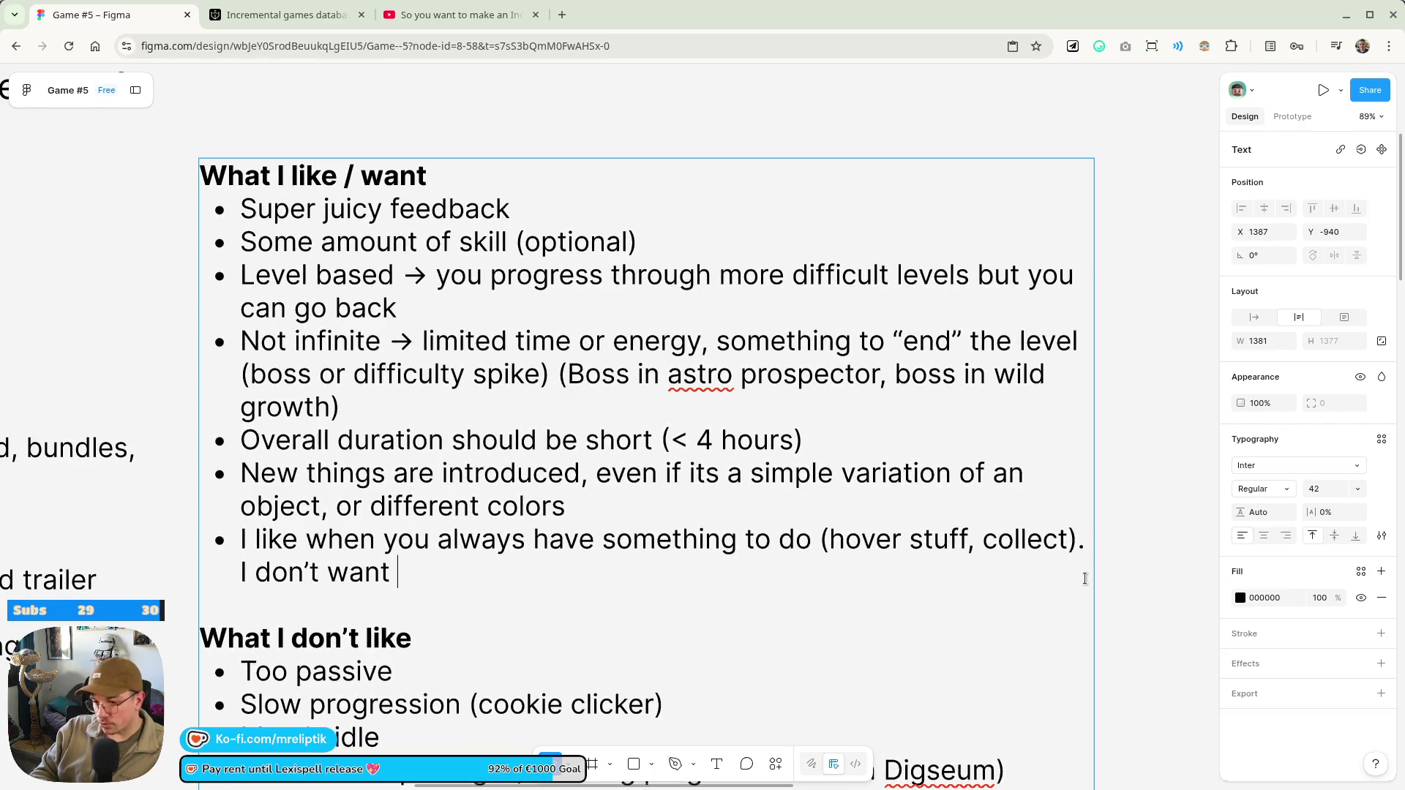
text(ly idle)
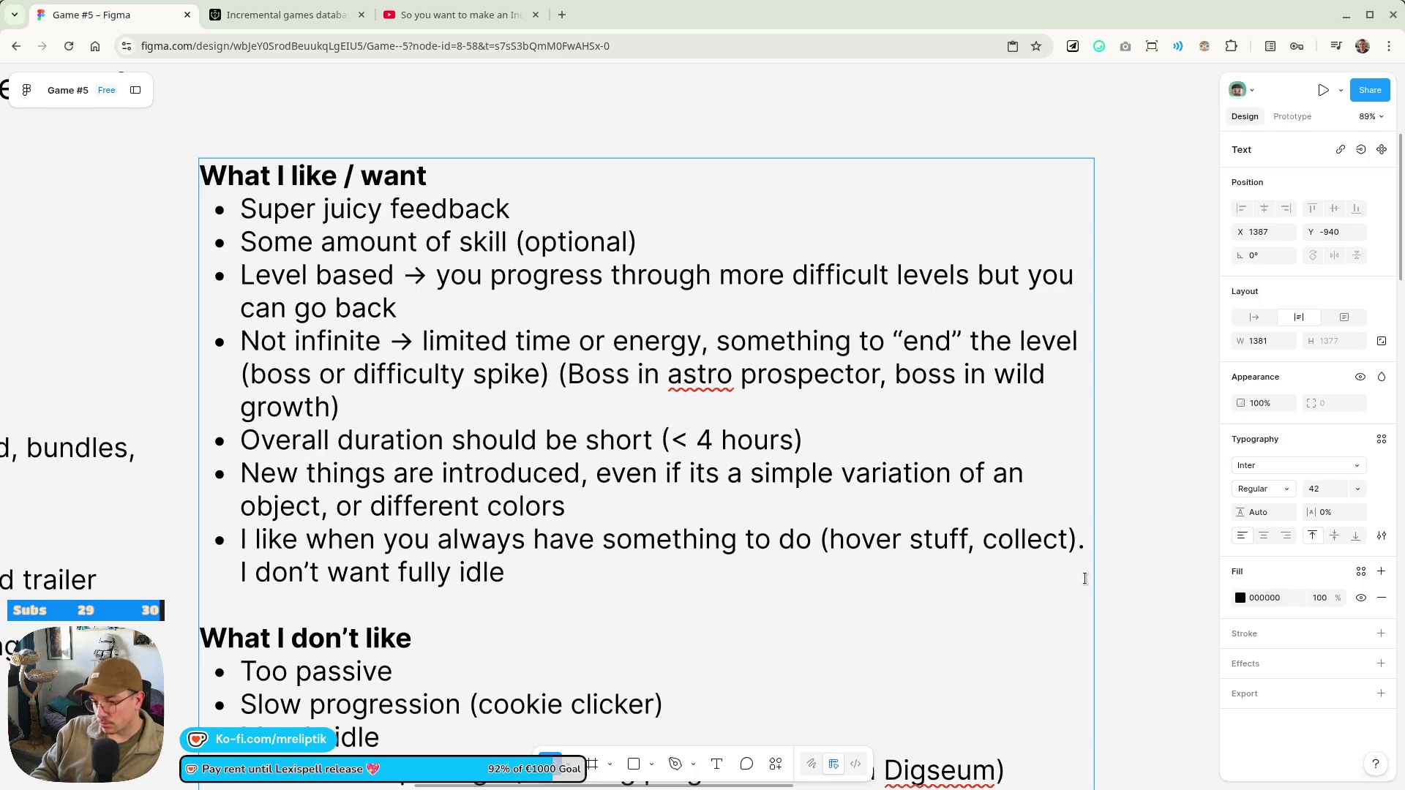
click(523, 14)
click(615, 313)
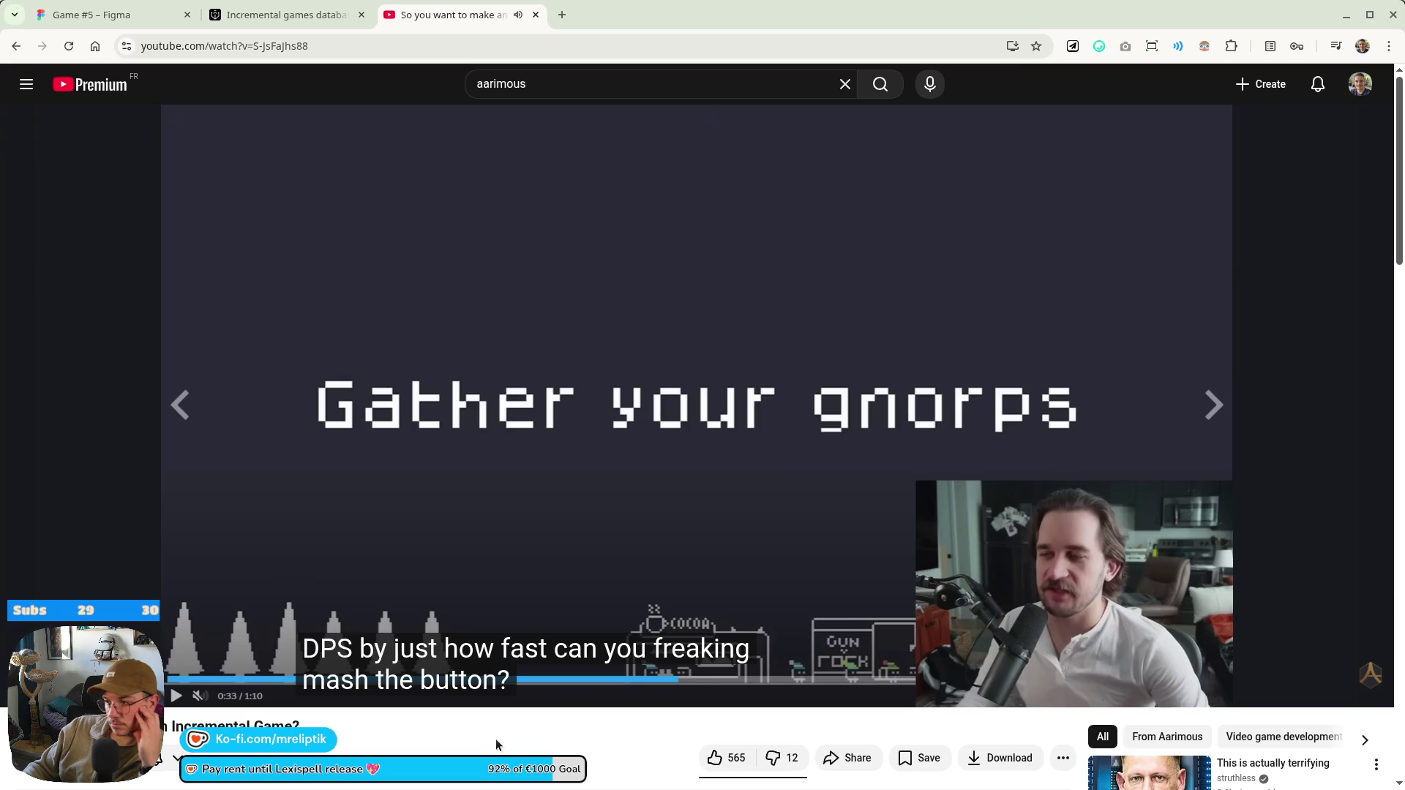
Play the video from 0:33 at 2x speed, pause on the Gamblers Table example, then return to Figma
click(875, 401)
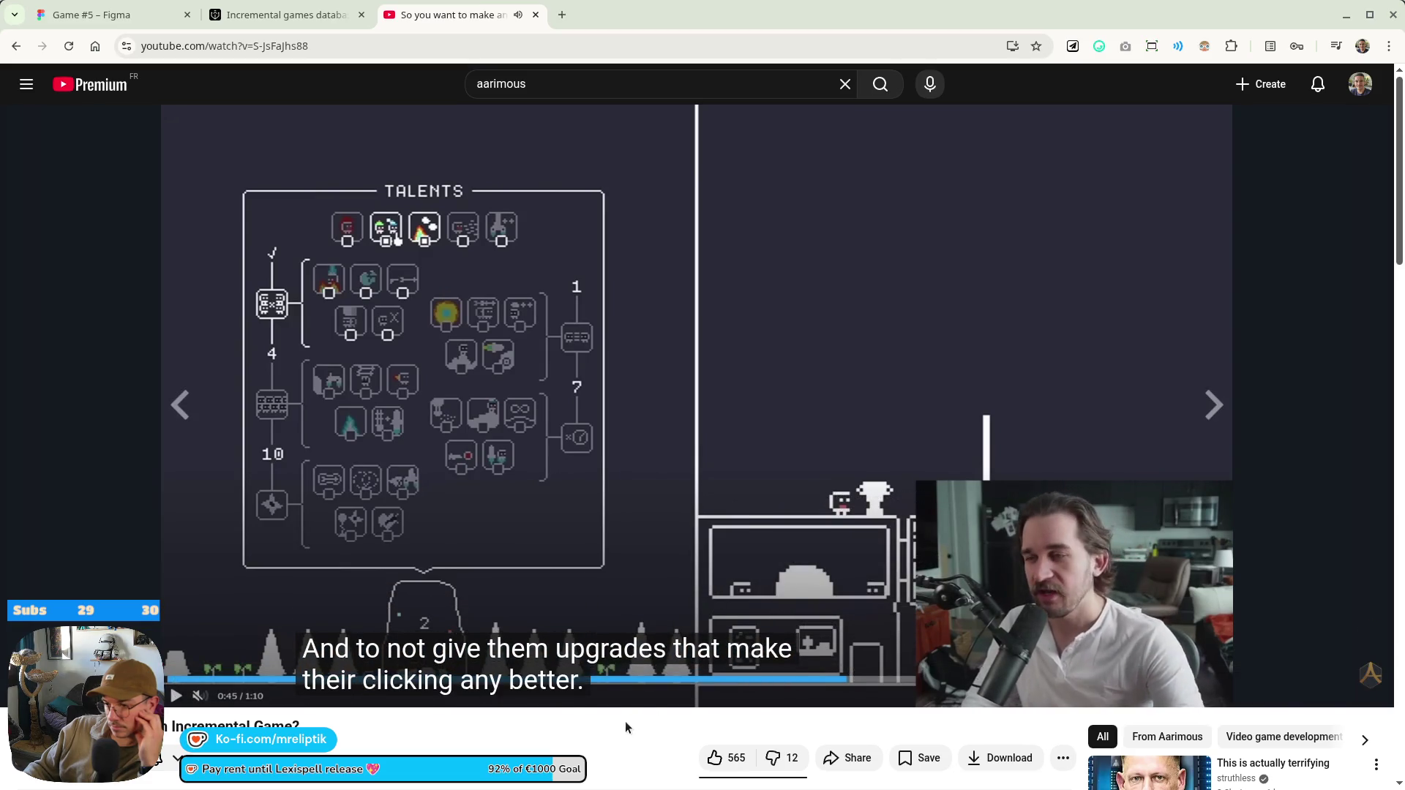
drag(785, 527, 783, 527)
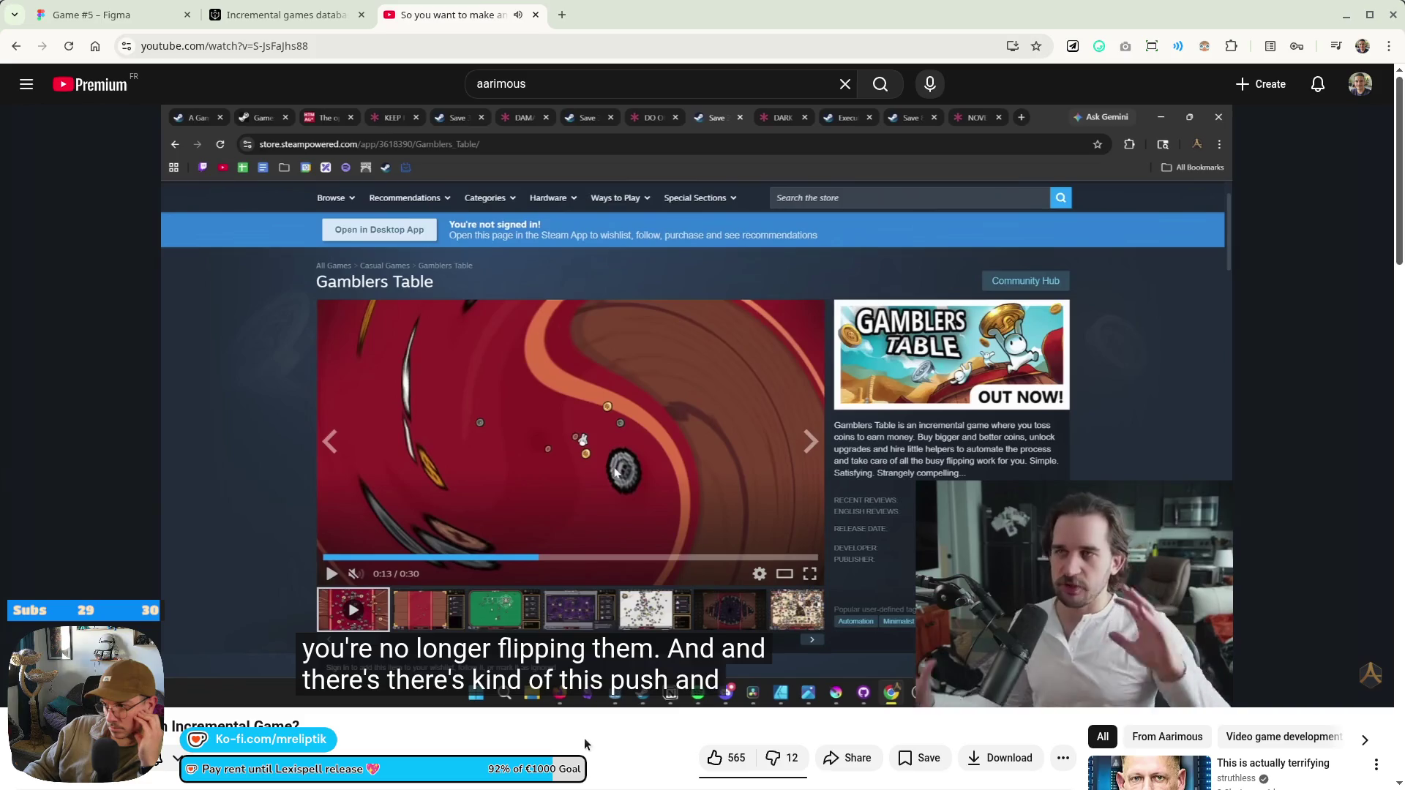
click(593, 403)
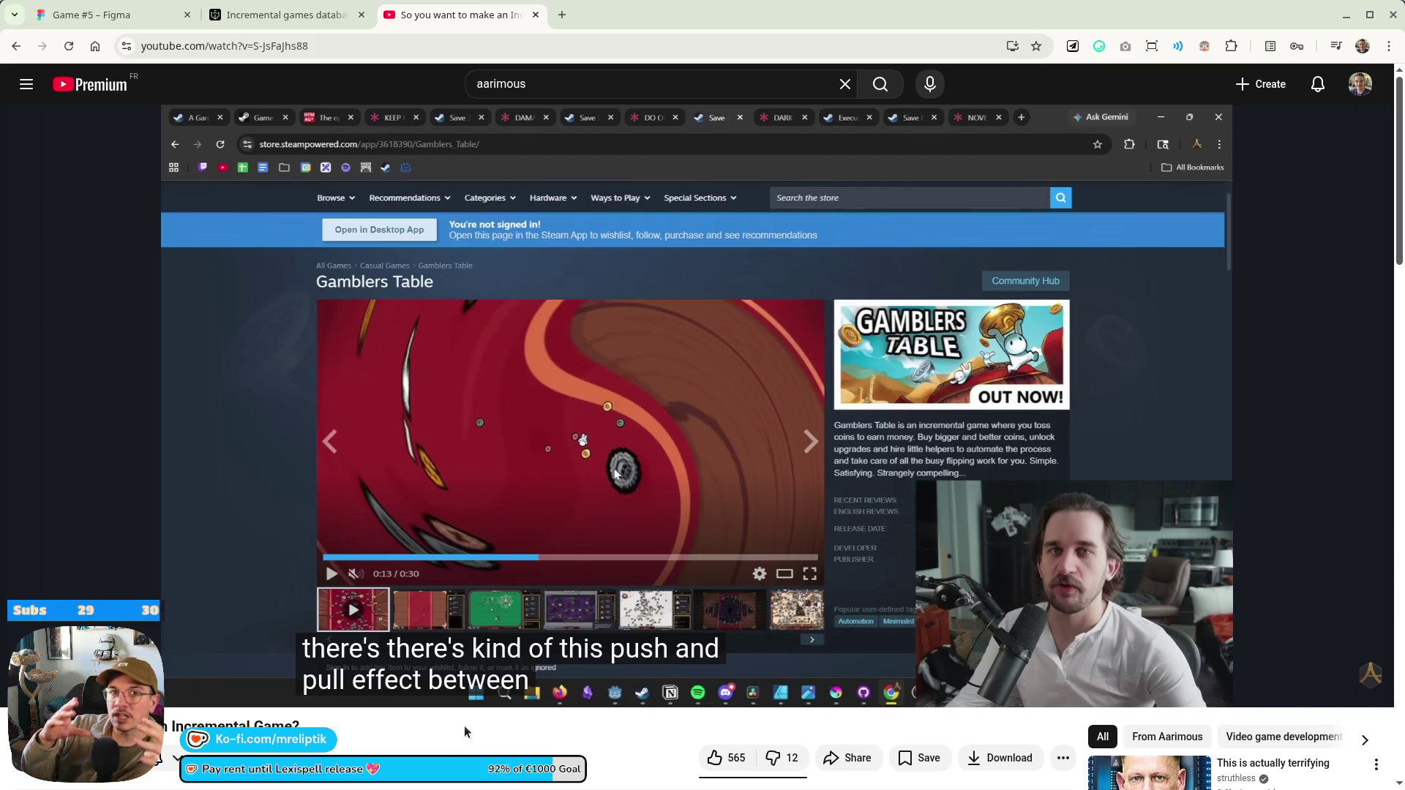
key(ctrl+1)
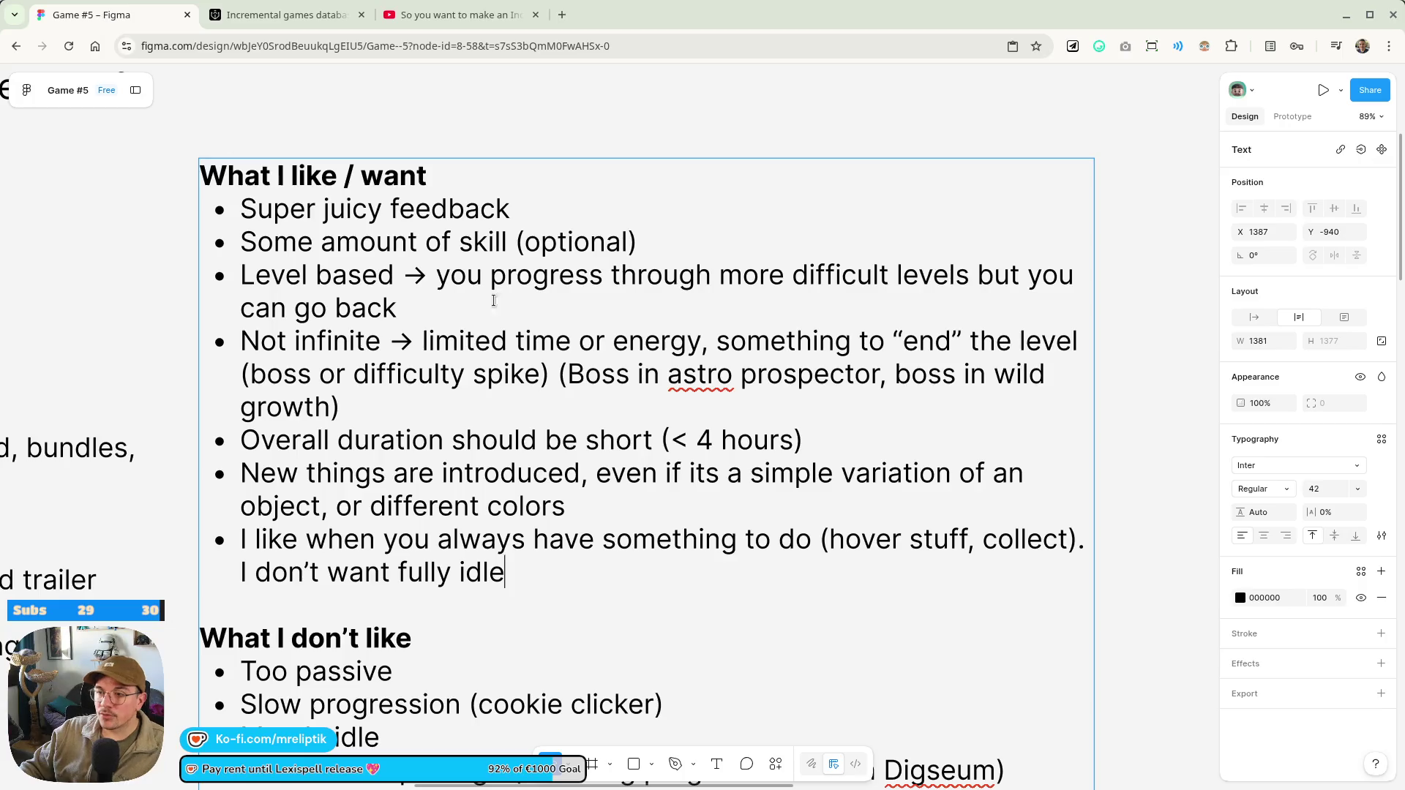
Choose the Pencil tool from the pen/pencil drawing dropdown
scroll(439, 373, down, 5)
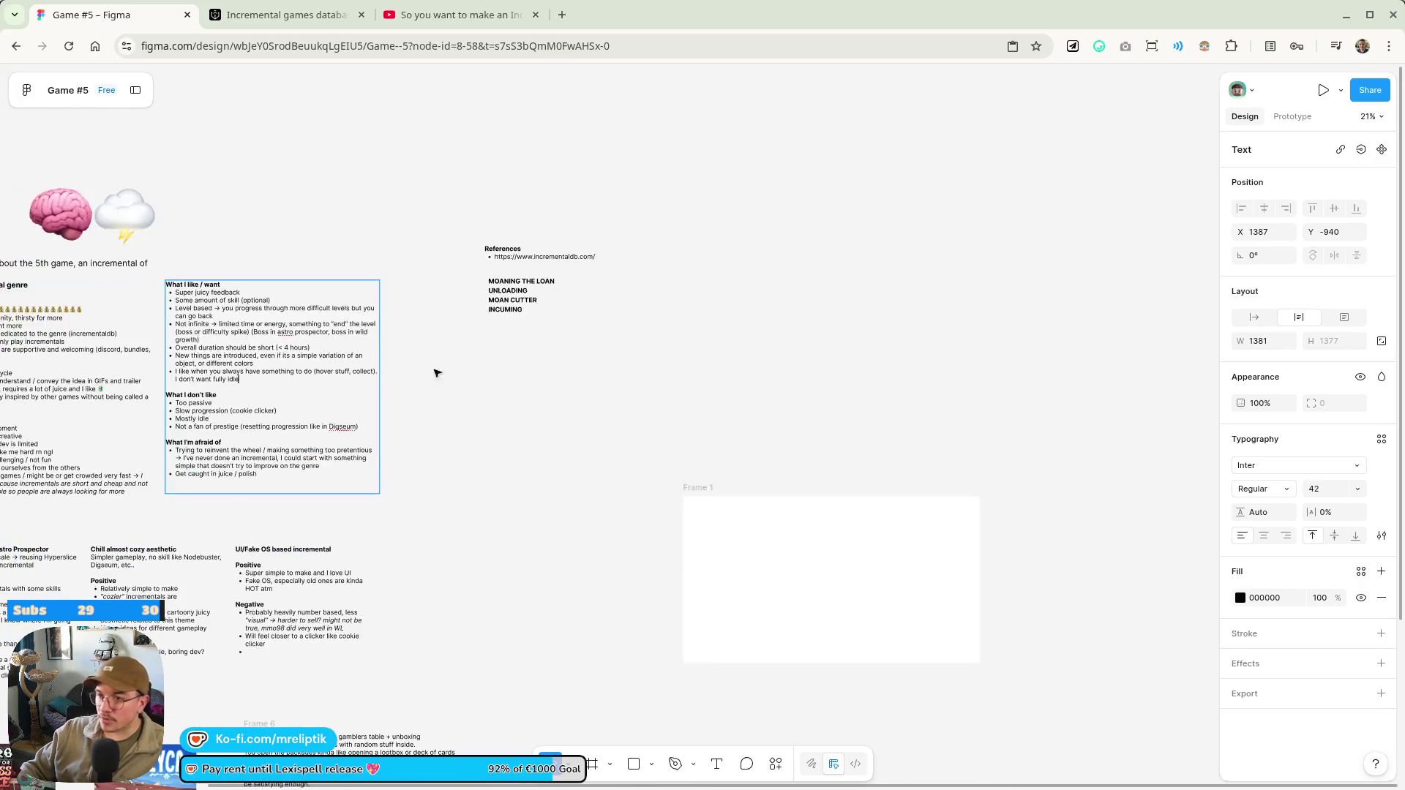
click(694, 766)
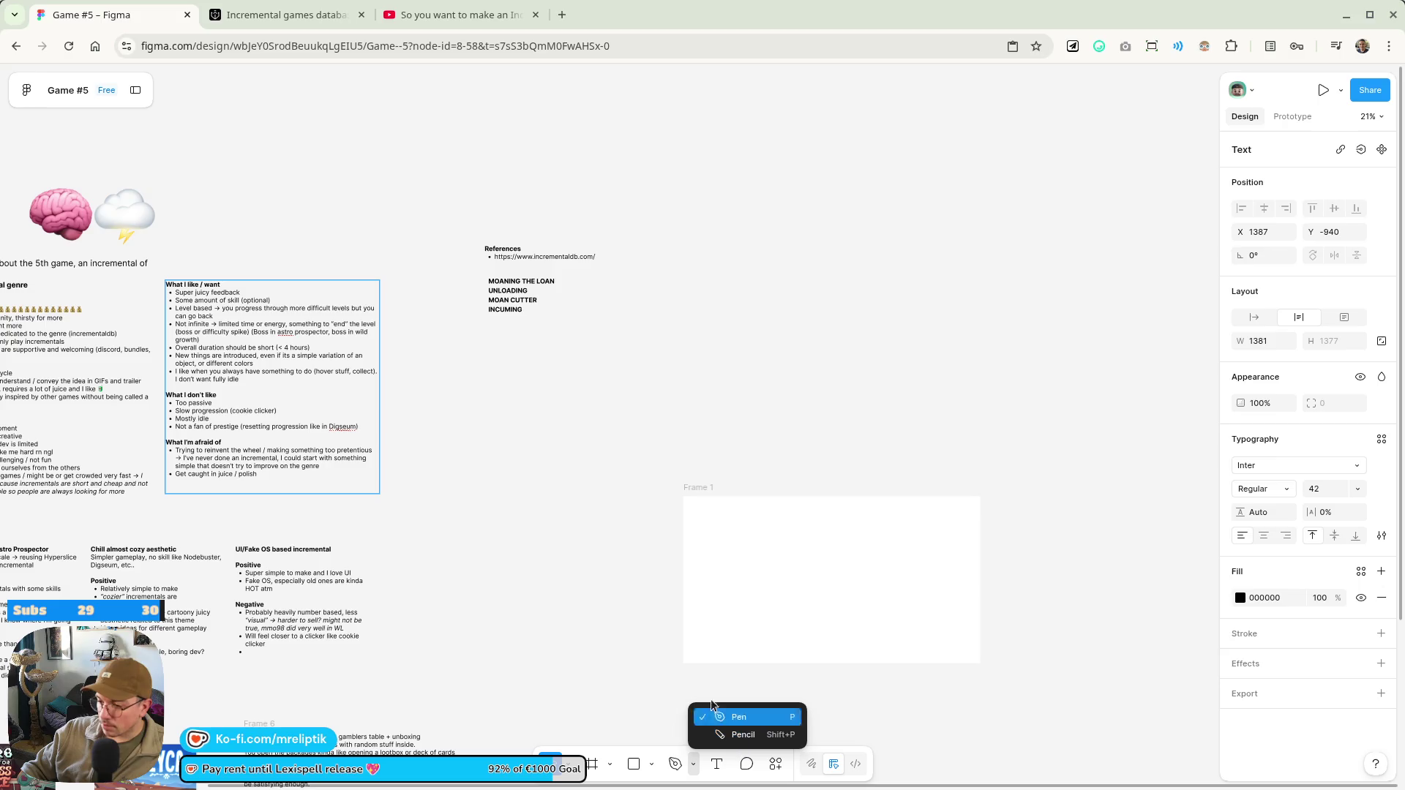
scroll(517, 433, up, 5)
scroll(517, 432, up, 5)
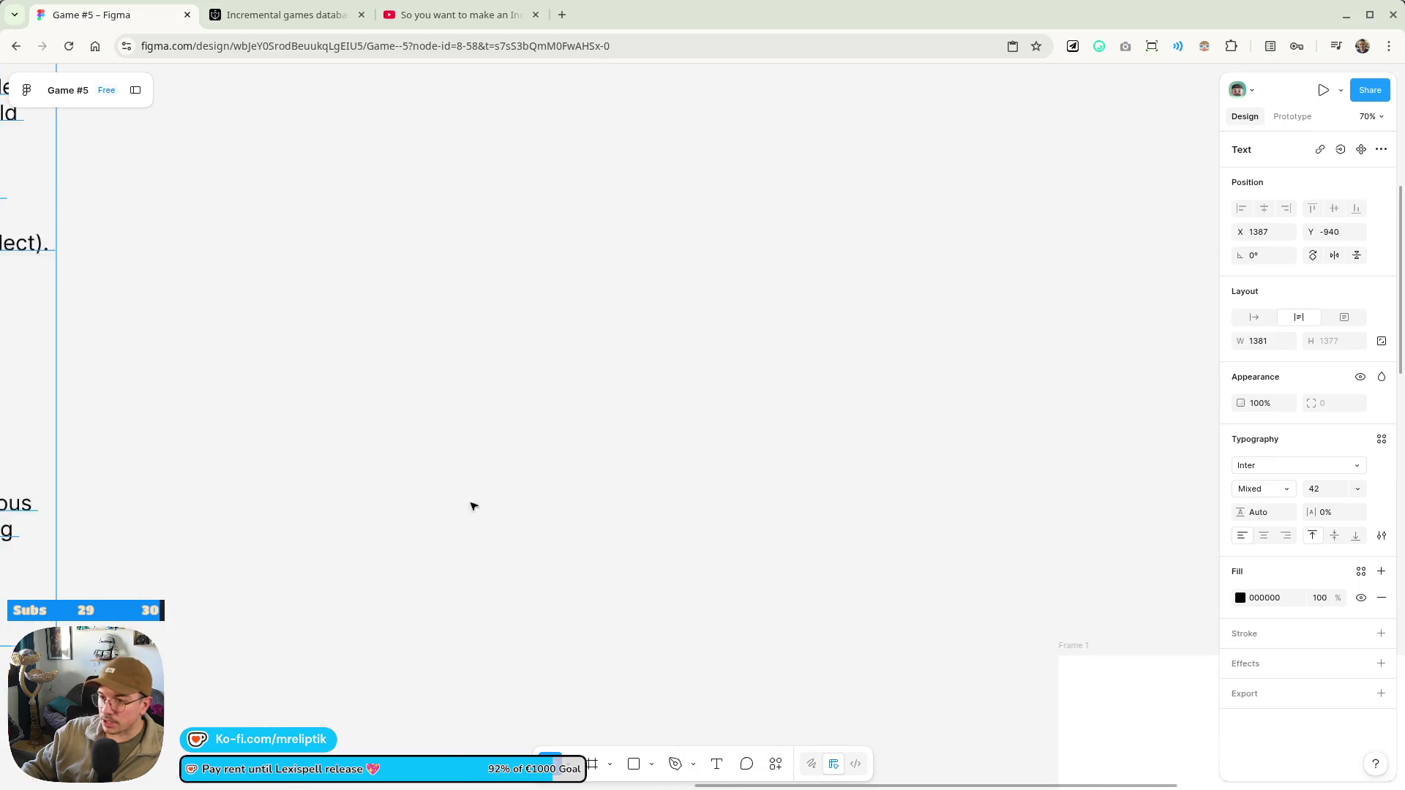
click(693, 764)
click(718, 736)
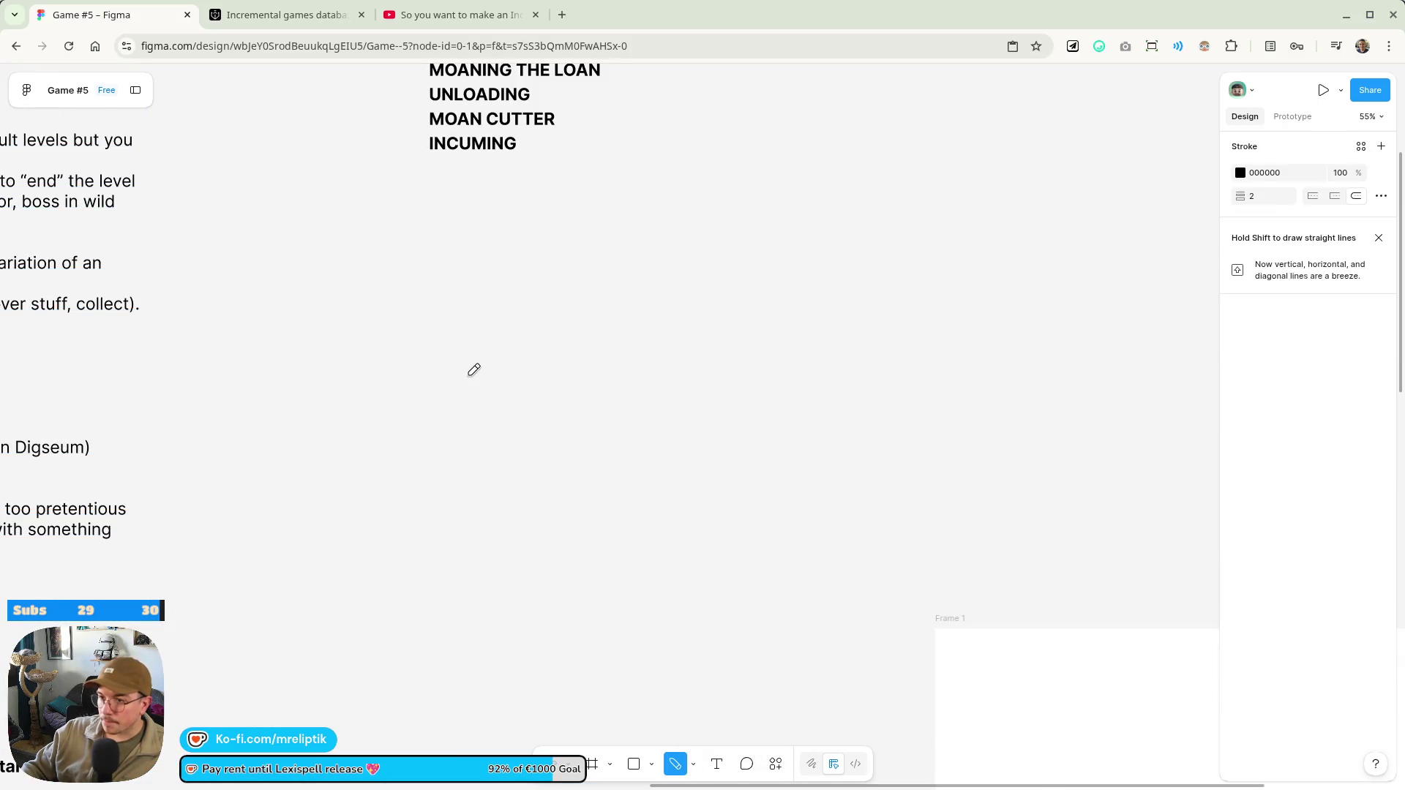
Sketch a rising curve, a sudden drop with a downward arrow, and a second rising curve below the title ideas
mouse_move(334, 448)
mouse_down()
mouse_move(399, 452)
mouse_move(509, 388)
mouse_move(509, 445)
mouse_up()
mouse_move(511, 306)
mouse_down()
mouse_move(512, 365)
mouse_move(534, 322)
mouse_up()
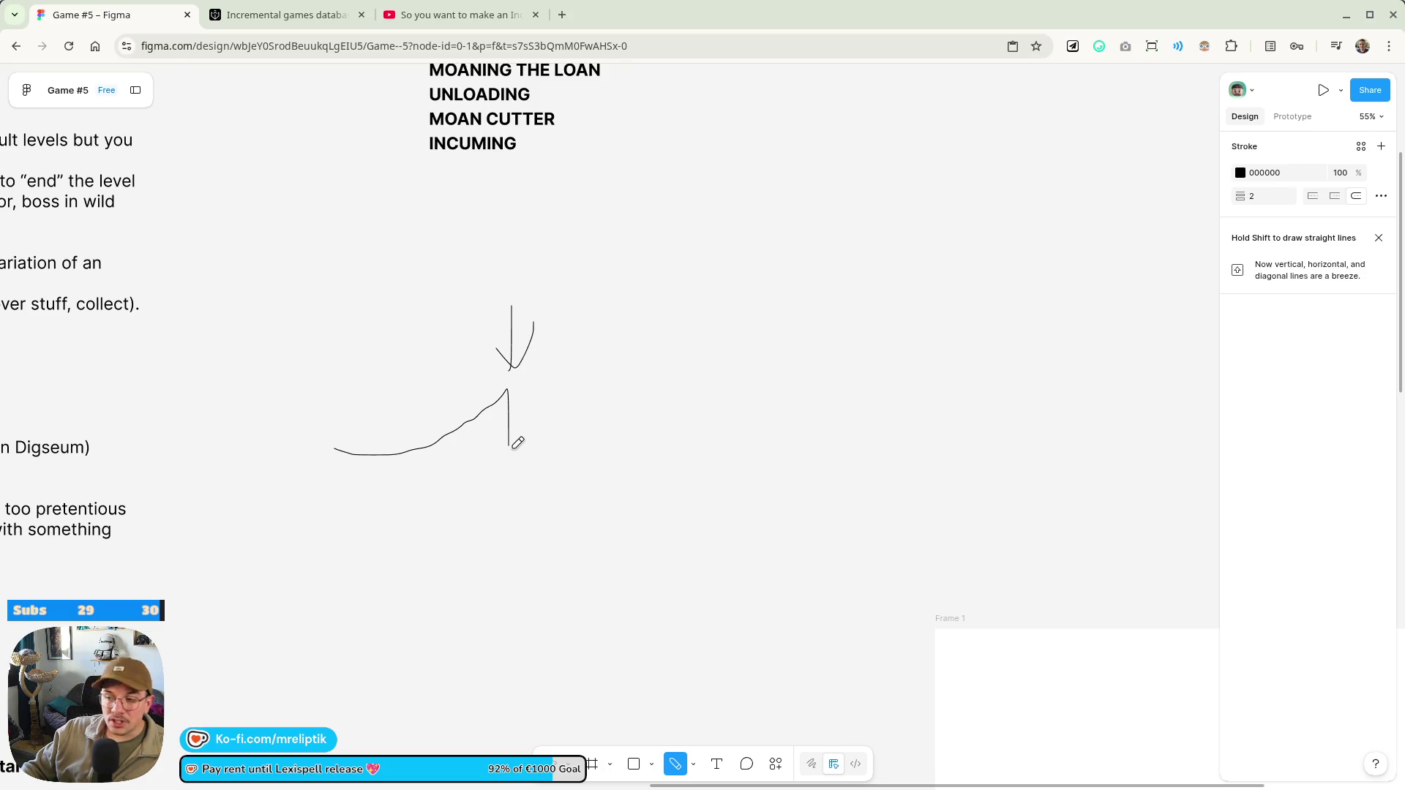
mouse_move(517, 442)
mouse_down()
mouse_move(605, 402)
mouse_move(651, 351)
mouse_move(652, 463)
mouse_up()
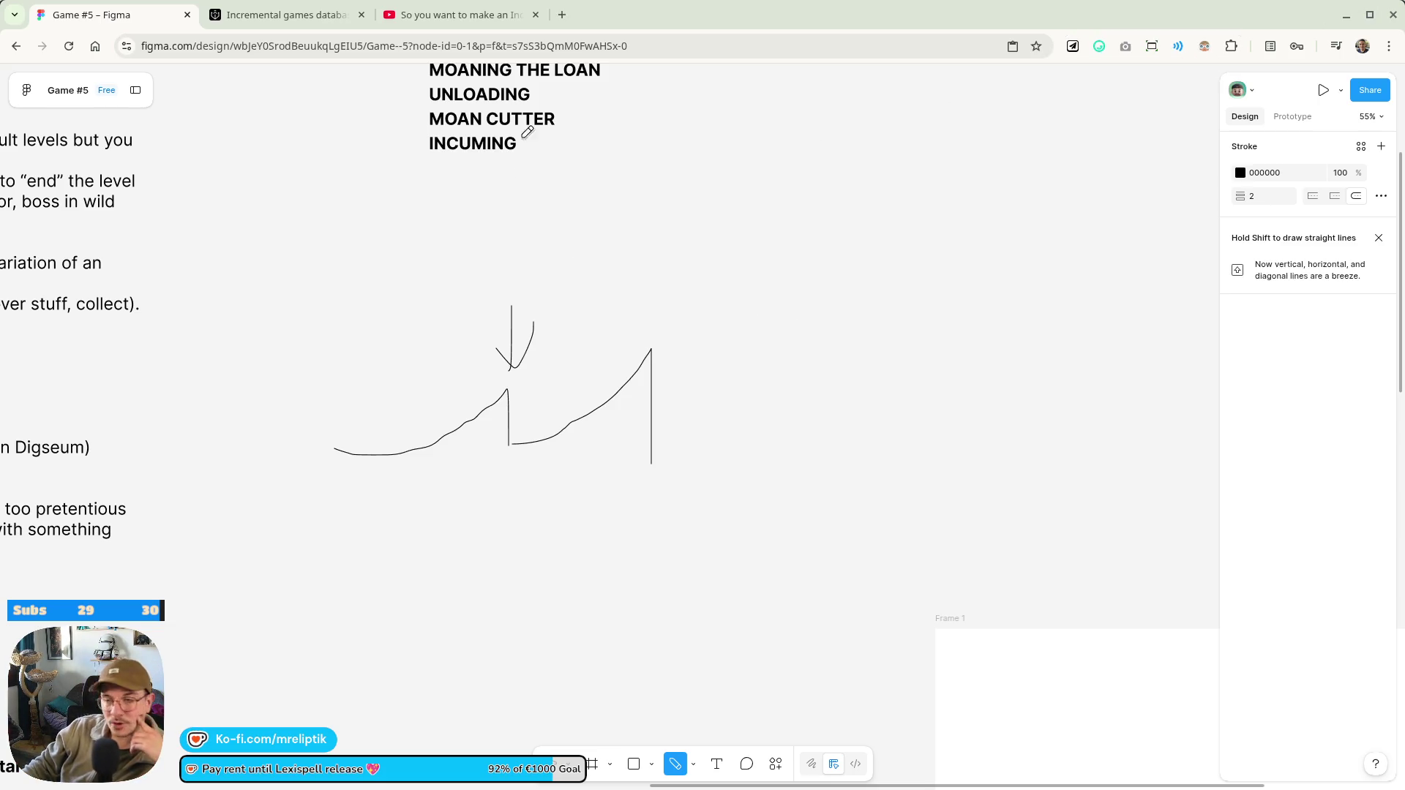
click(448, 15)
Play the video in two short bursts, pausing after each, then resume playback
click(632, 437)
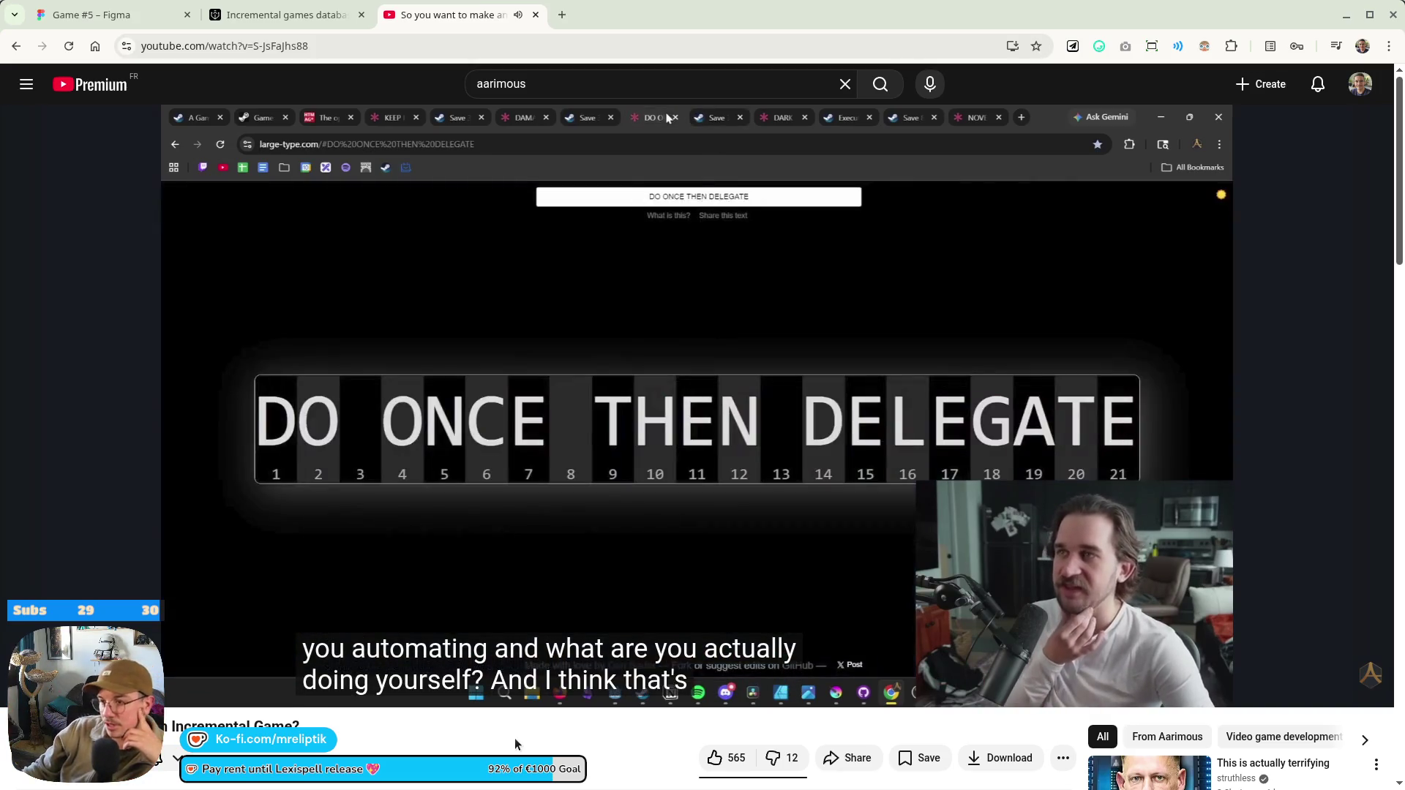
click(558, 463)
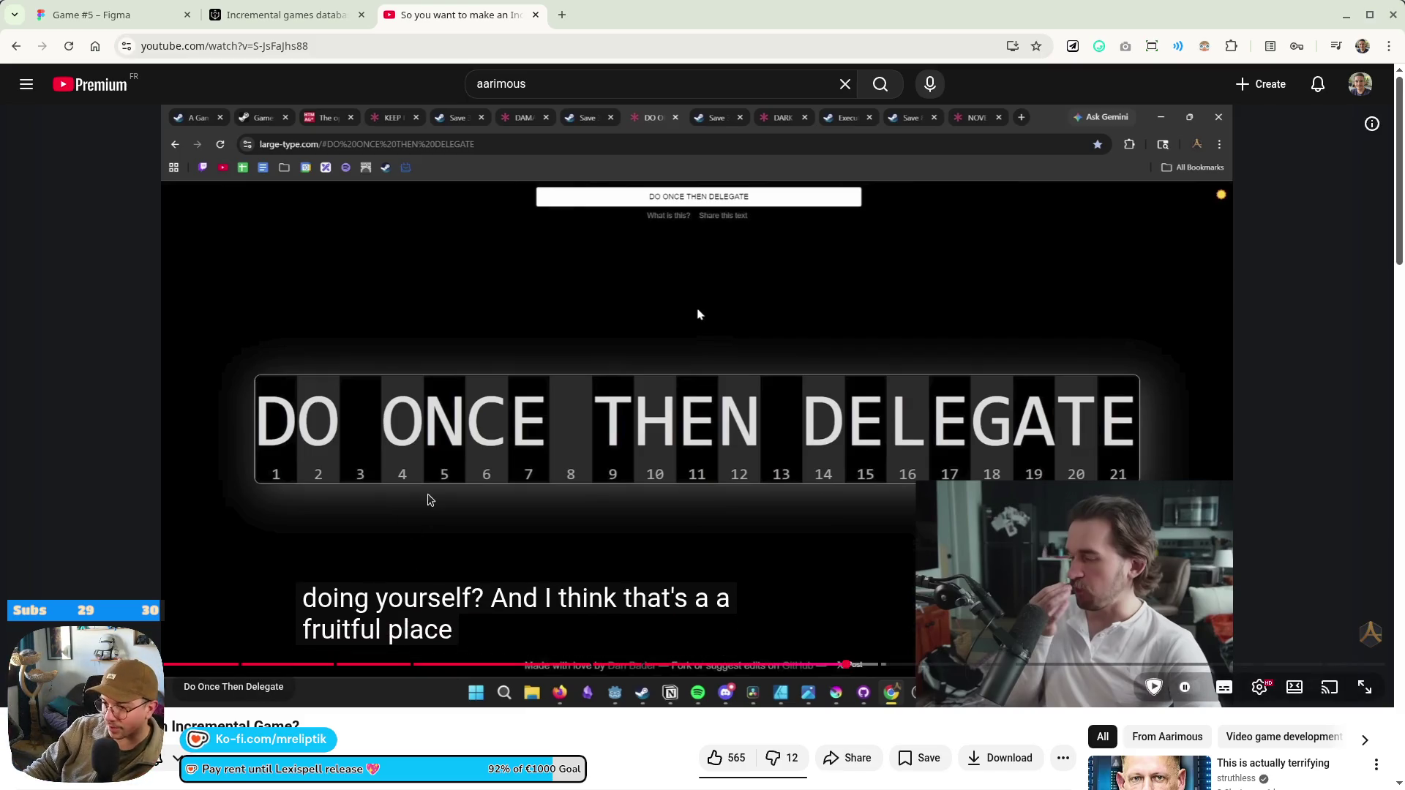
click(426, 496)
click(444, 466)
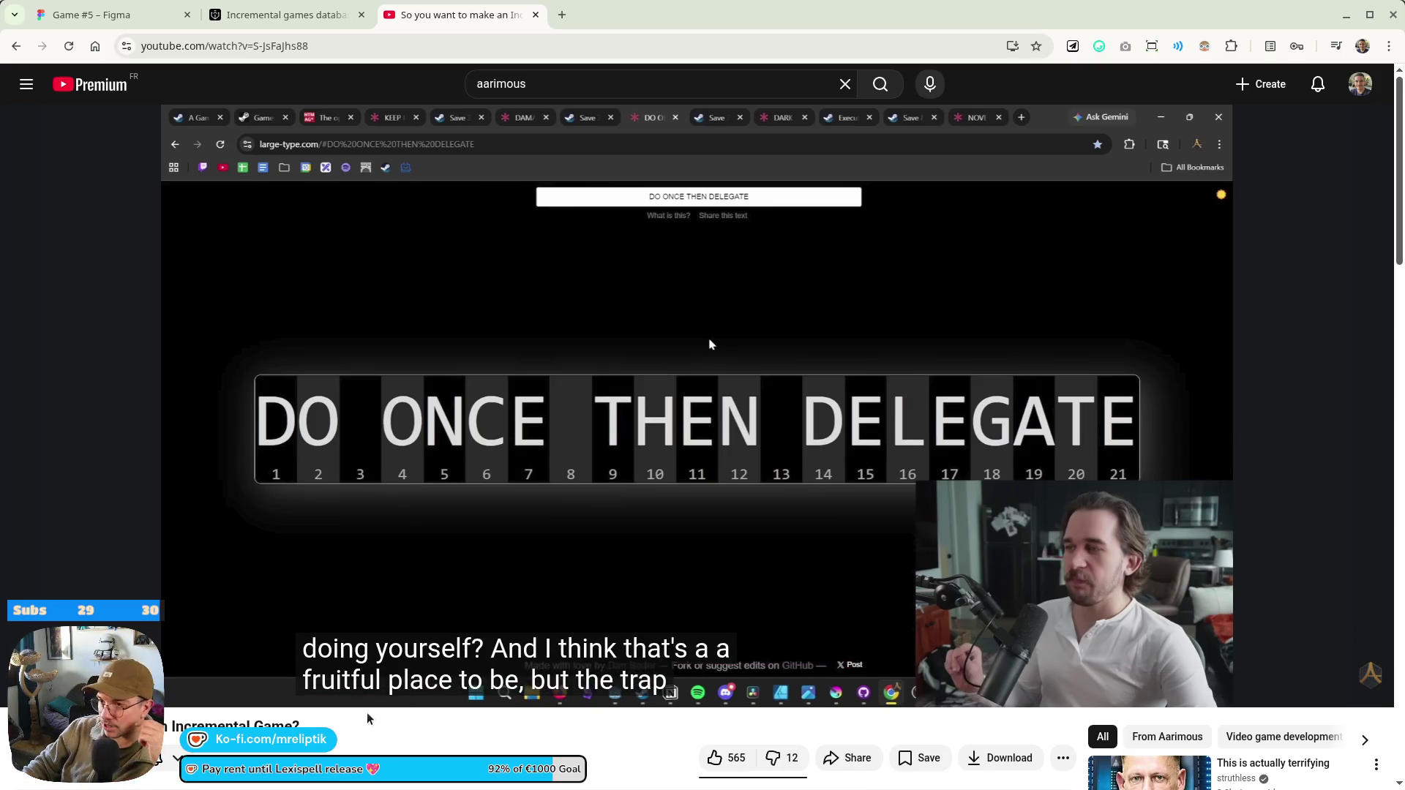
key(space)
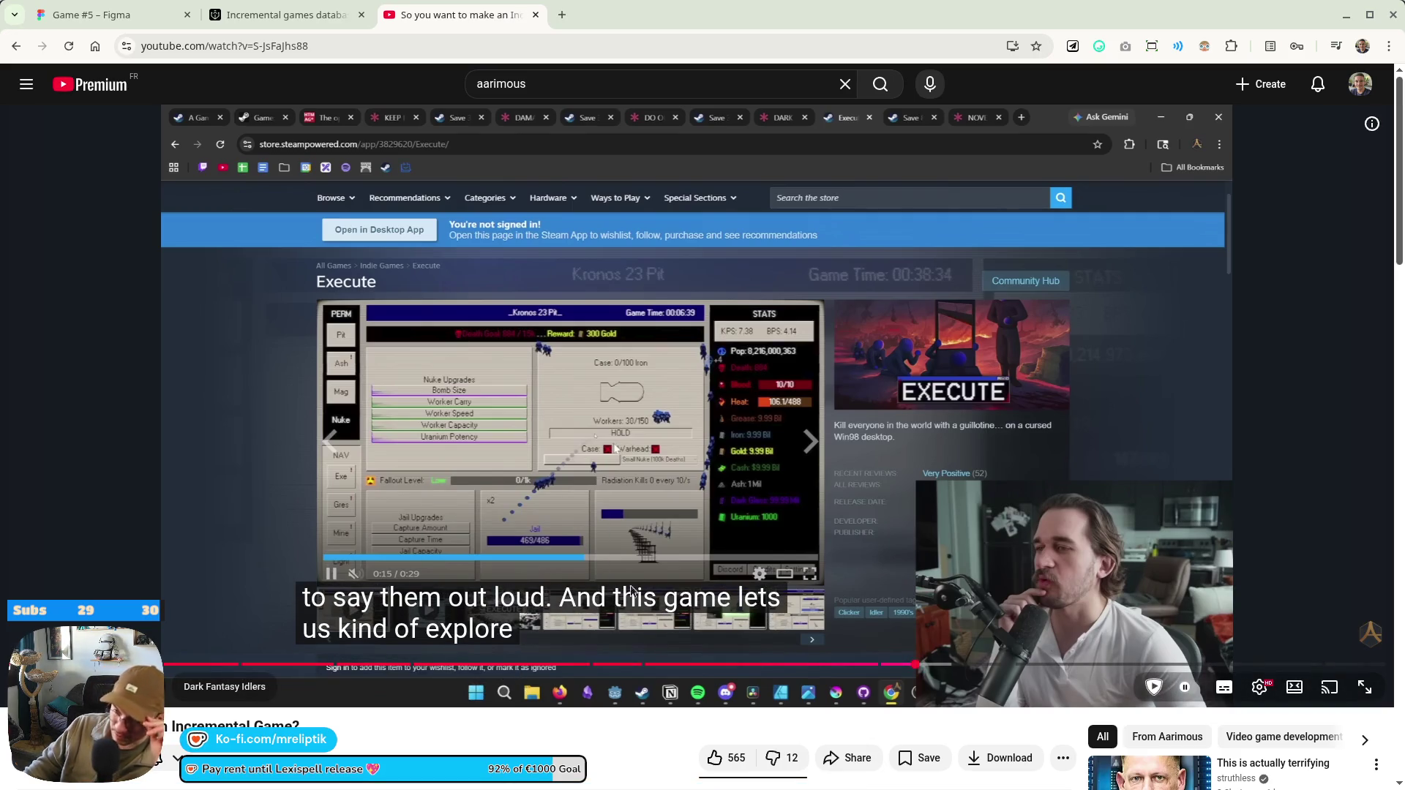
Let the video play on to the Execute Steam page, scrolling the YouTube page down
scroll(458, 694, down, 2)
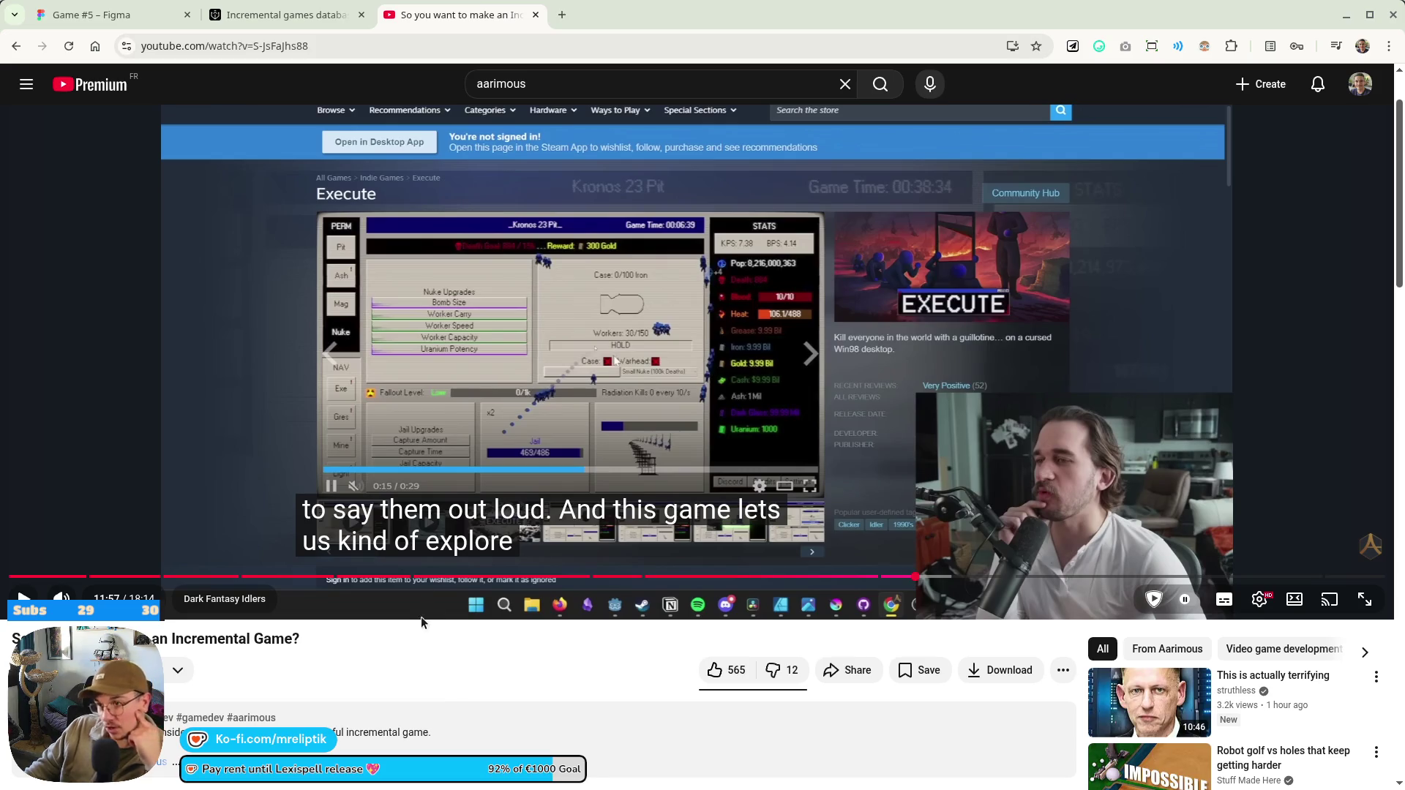
scroll(436, 737, up, 1)
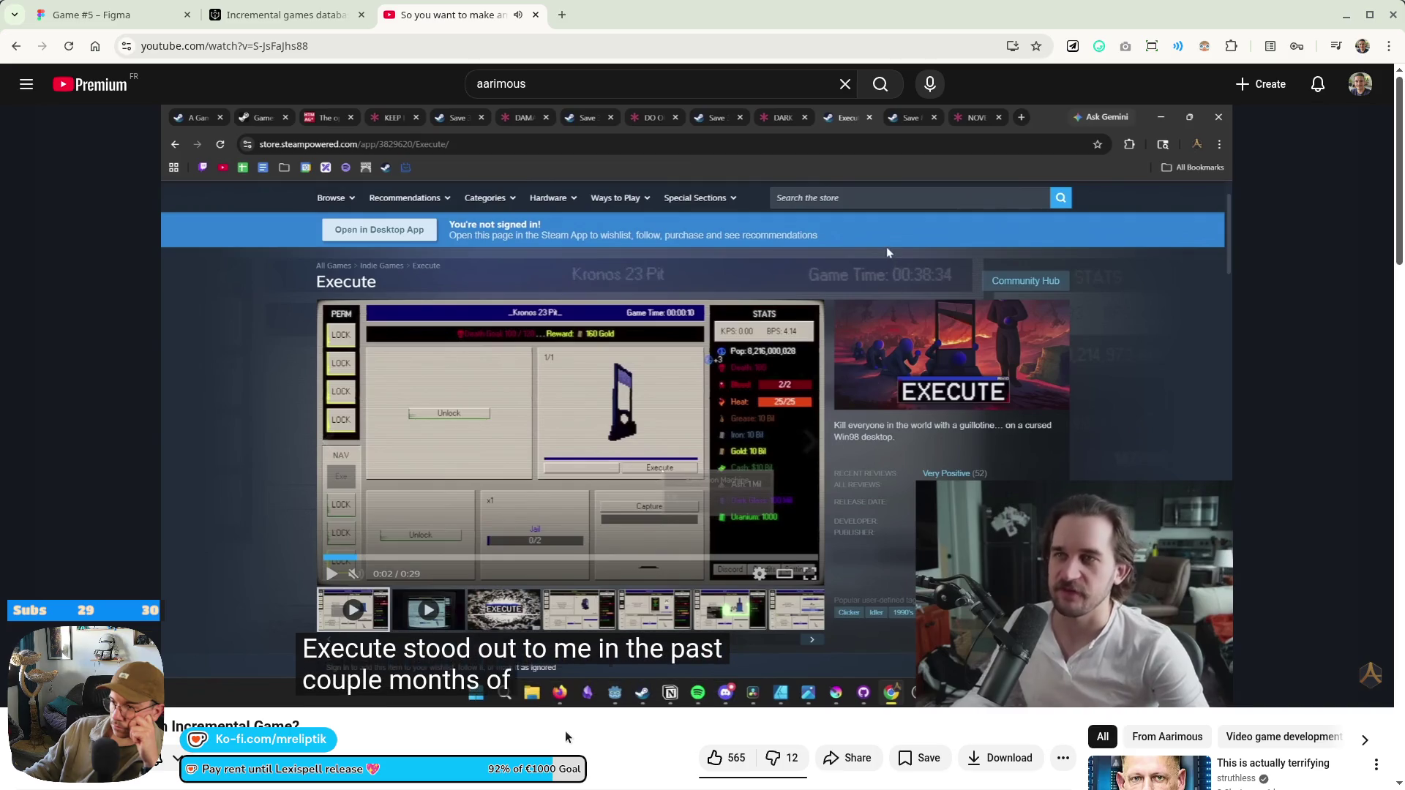
click(521, 345)
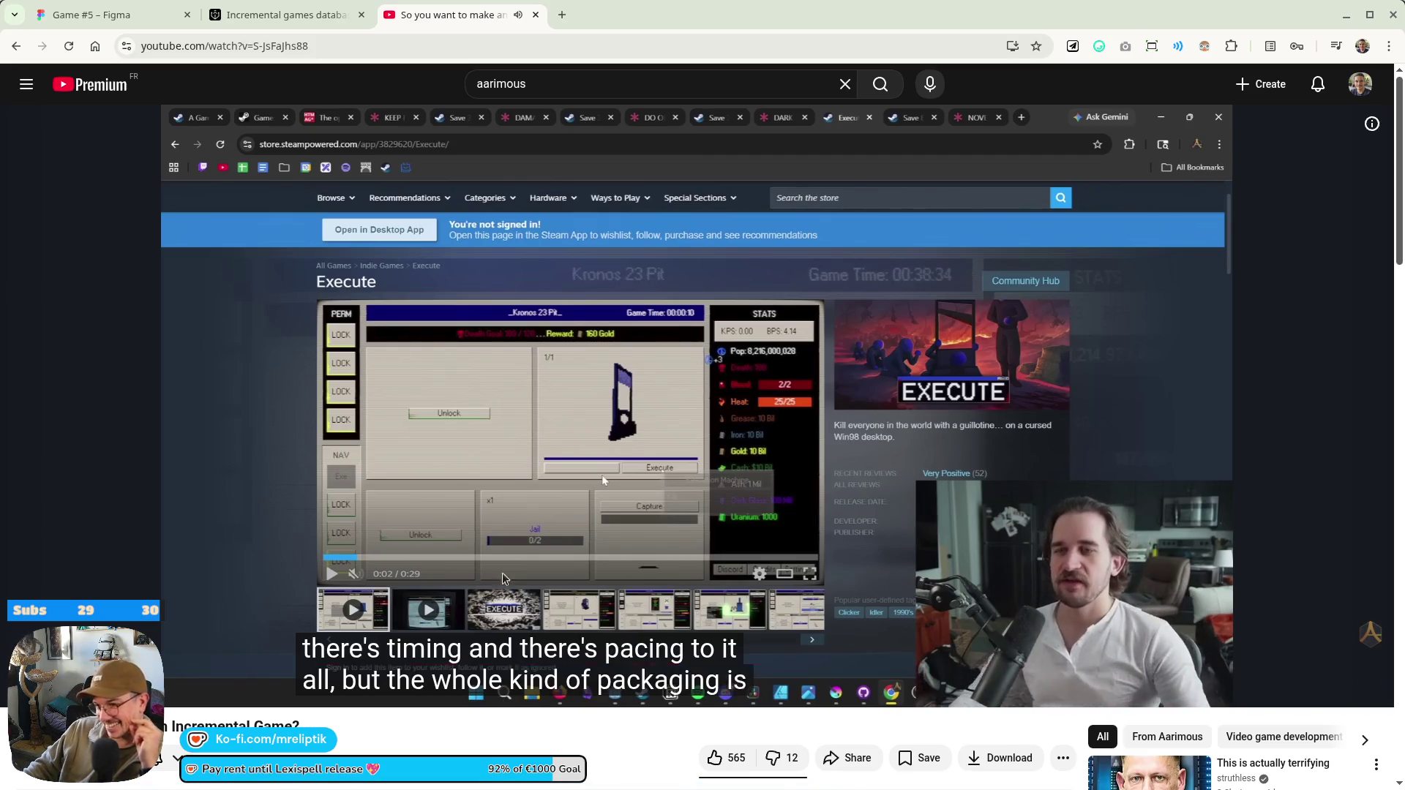
Toggle the video's playback and let it continue through the Execute discussion
click(519, 547)
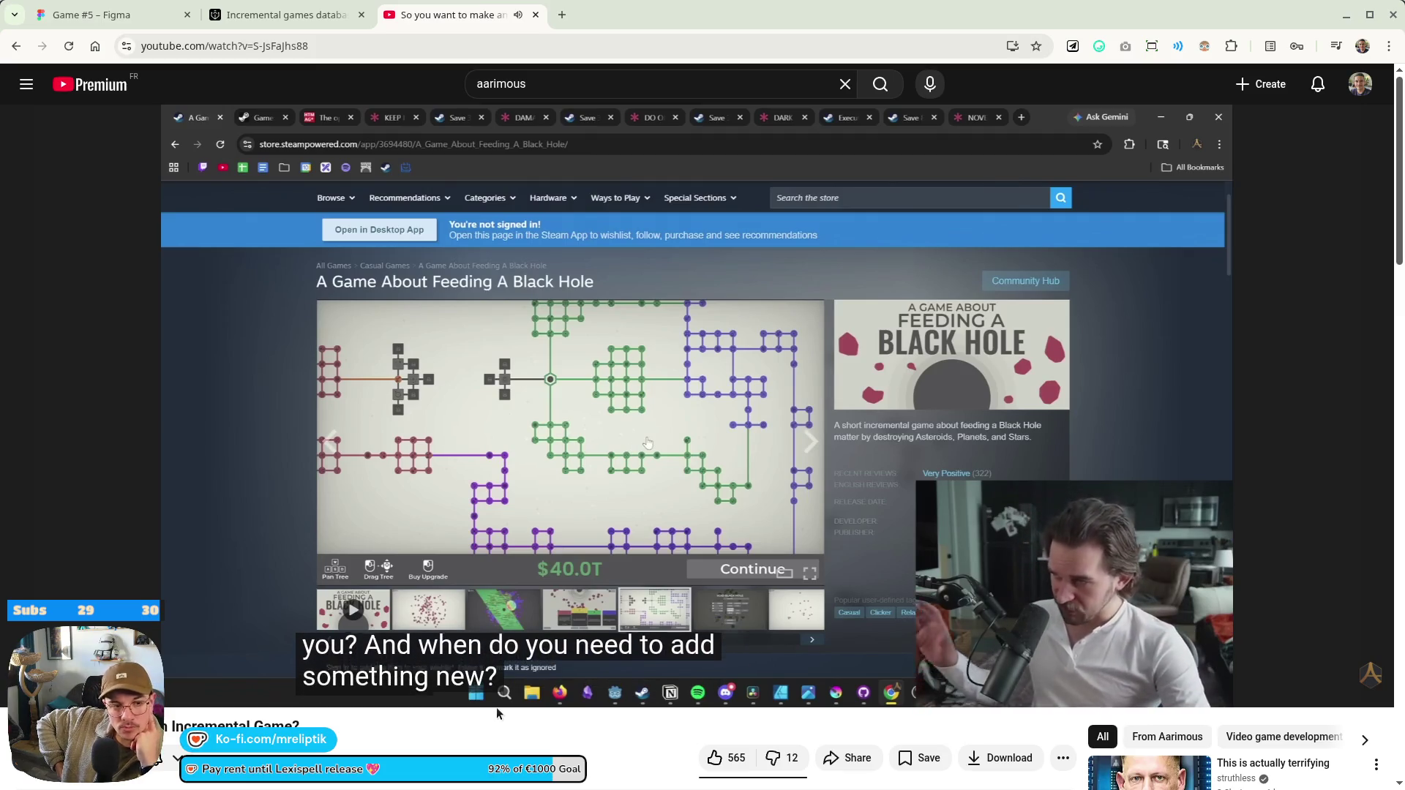
Resume the advice video and hold the player to watch at 2x speed
mouse_move(698, 560)
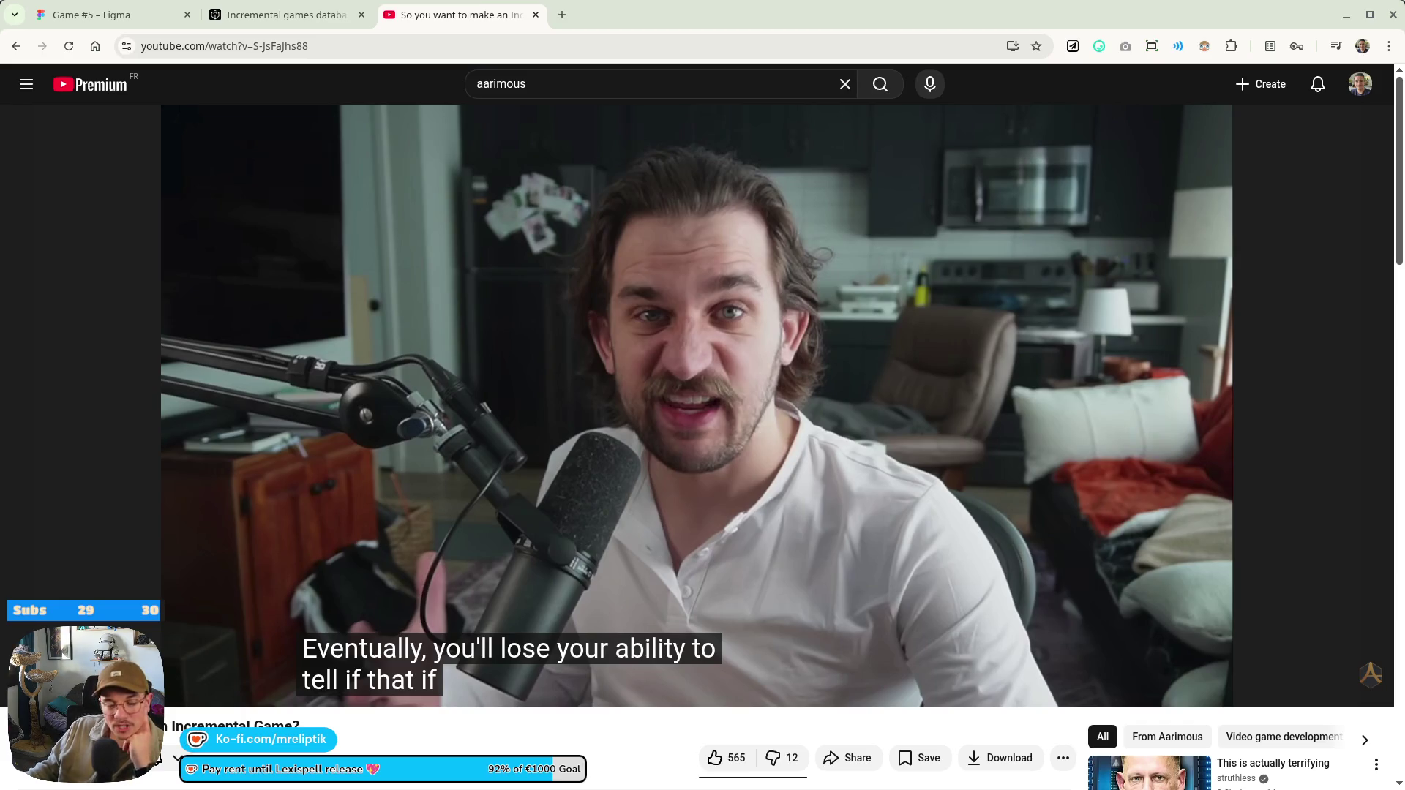
click(762, 439)
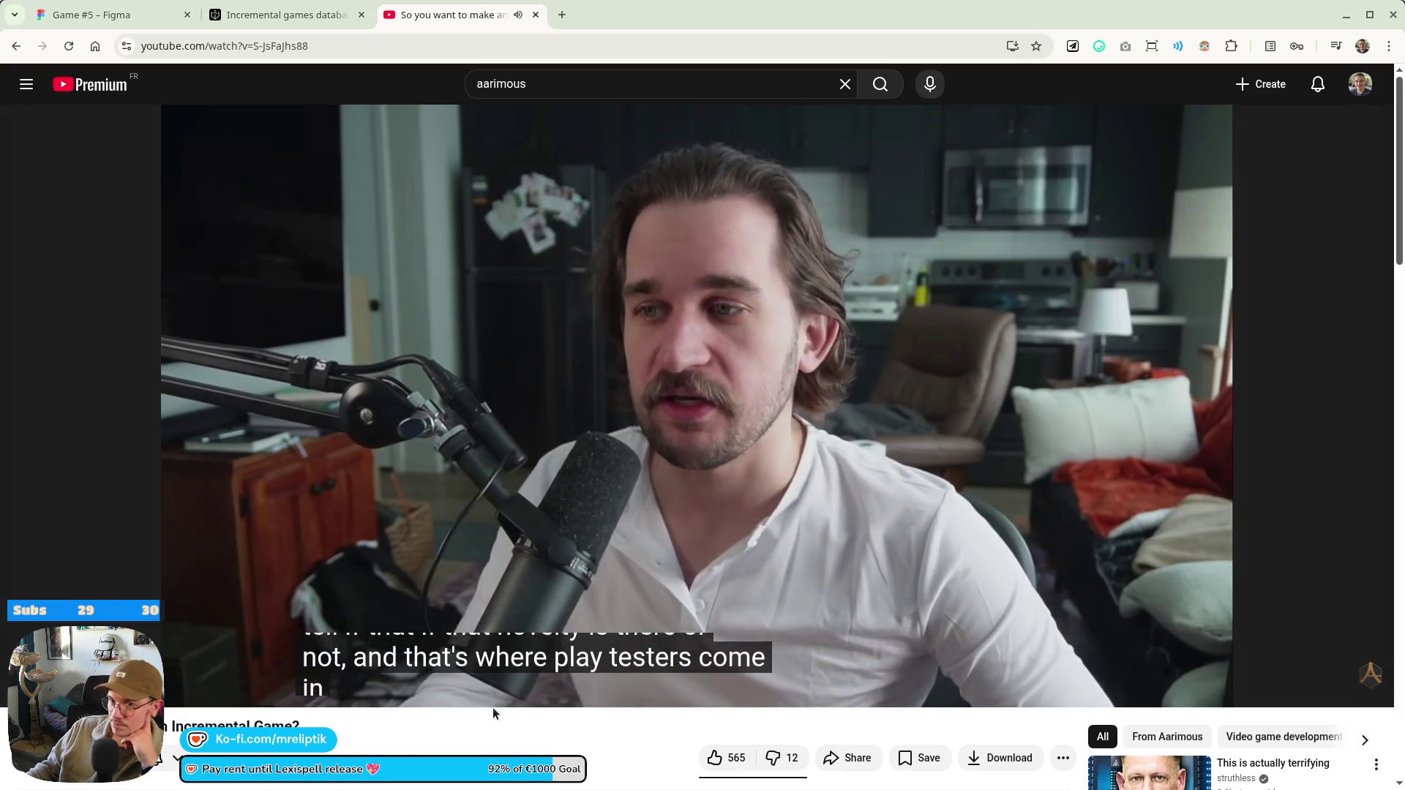
drag(752, 523, 752, 524)
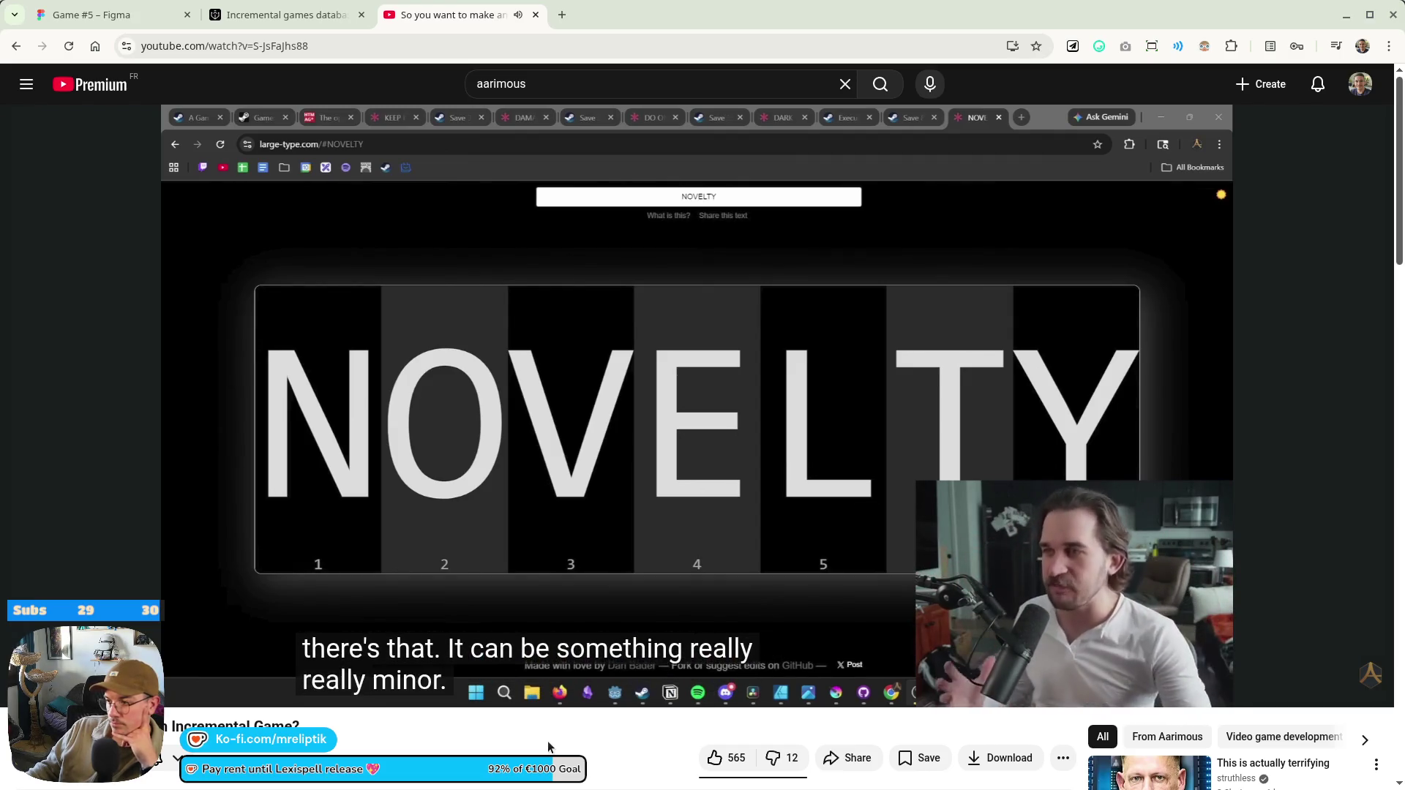
Hold the player again for 2x speed through the Novelty section up to Shelldiver
mouse_move(782, 609)
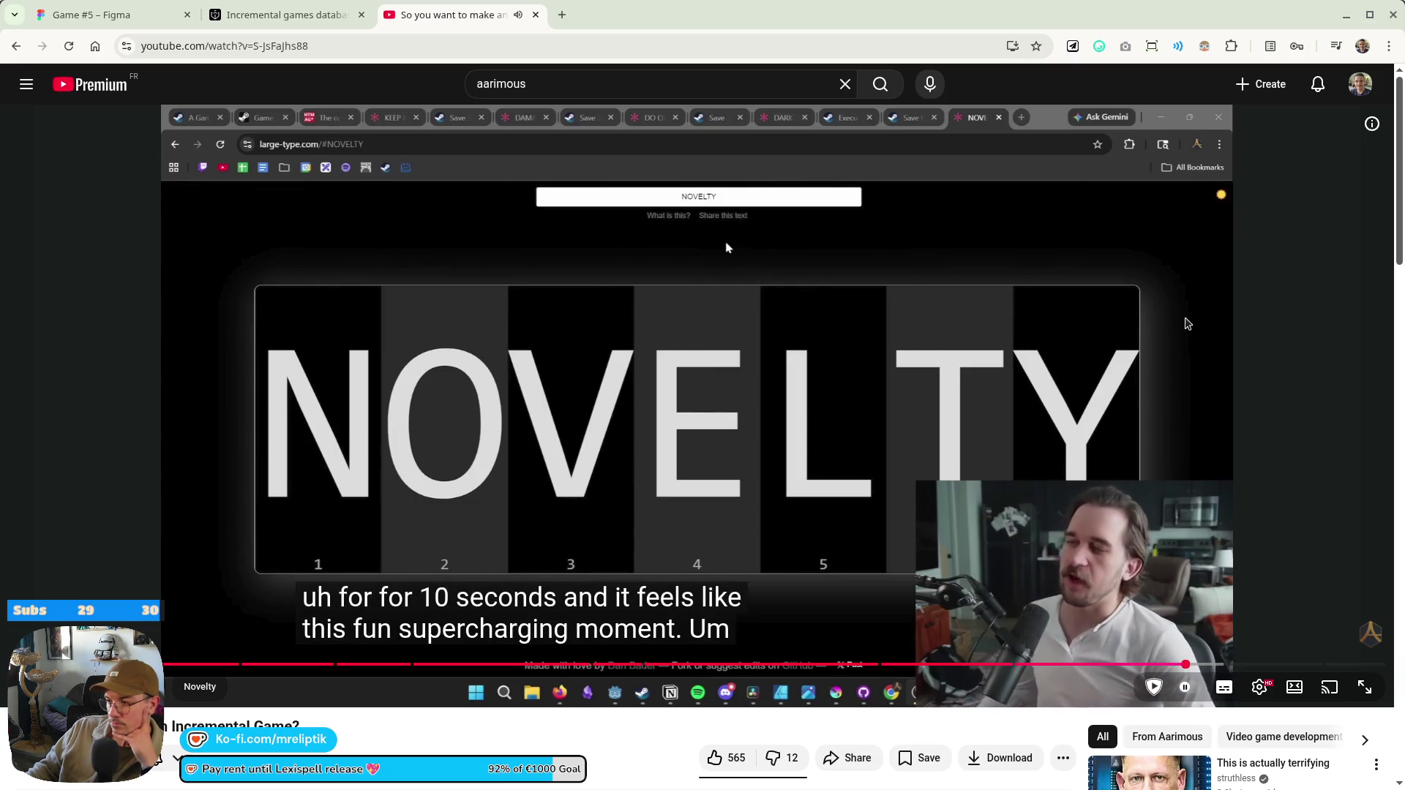
drag(725, 245, 709, 108)
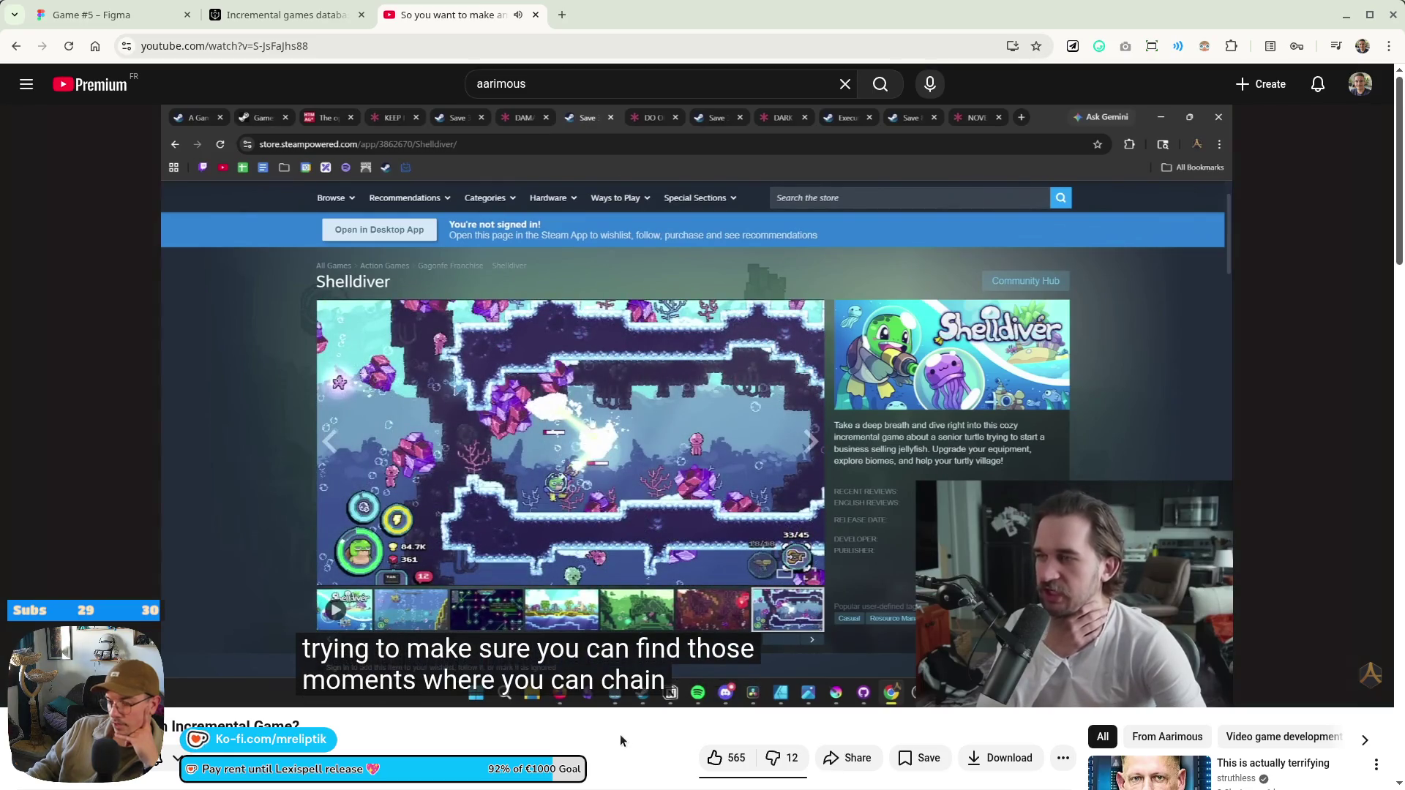
Pause on the Shelldiver page, resume through 'Call It Good Enough and Ship It', and like the video
click(926, 117)
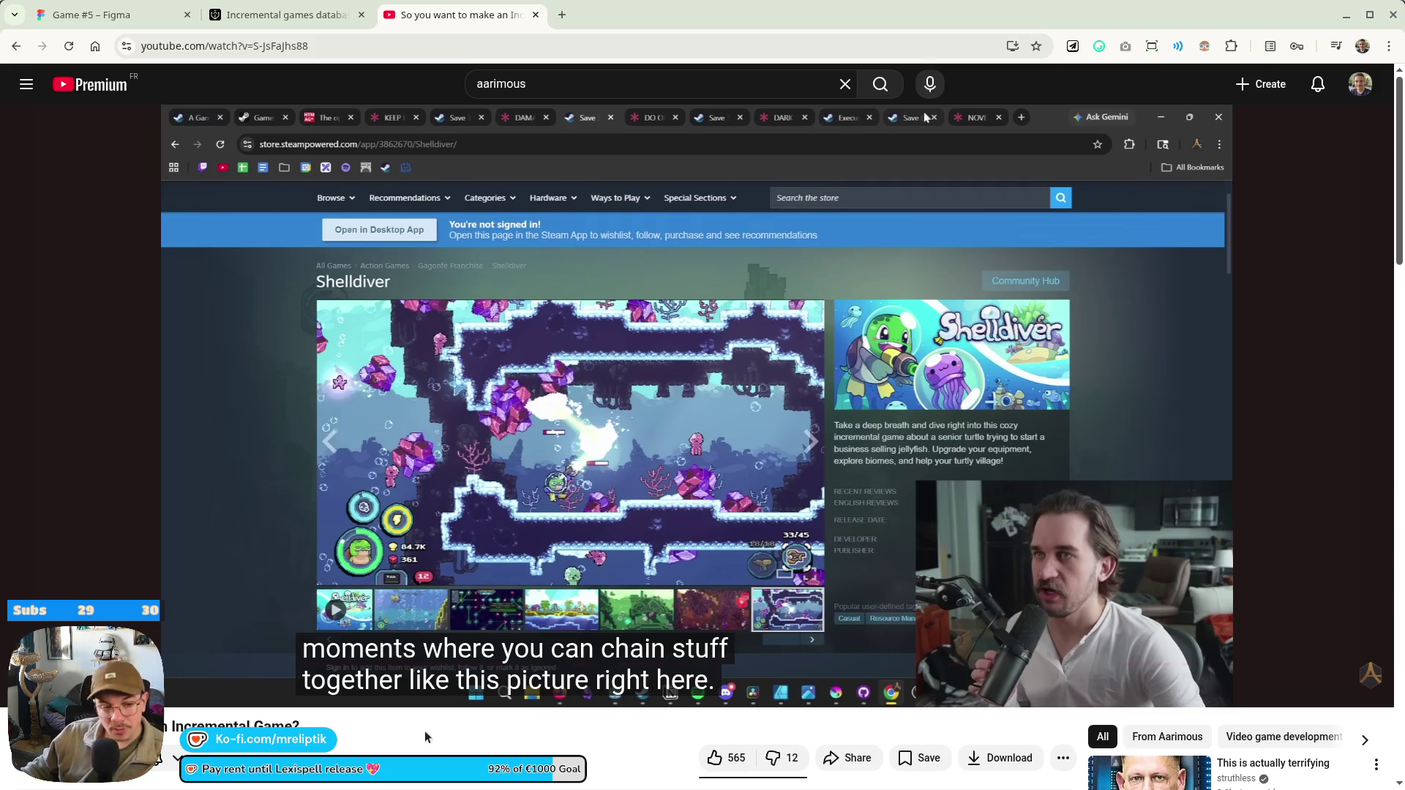
click(514, 546)
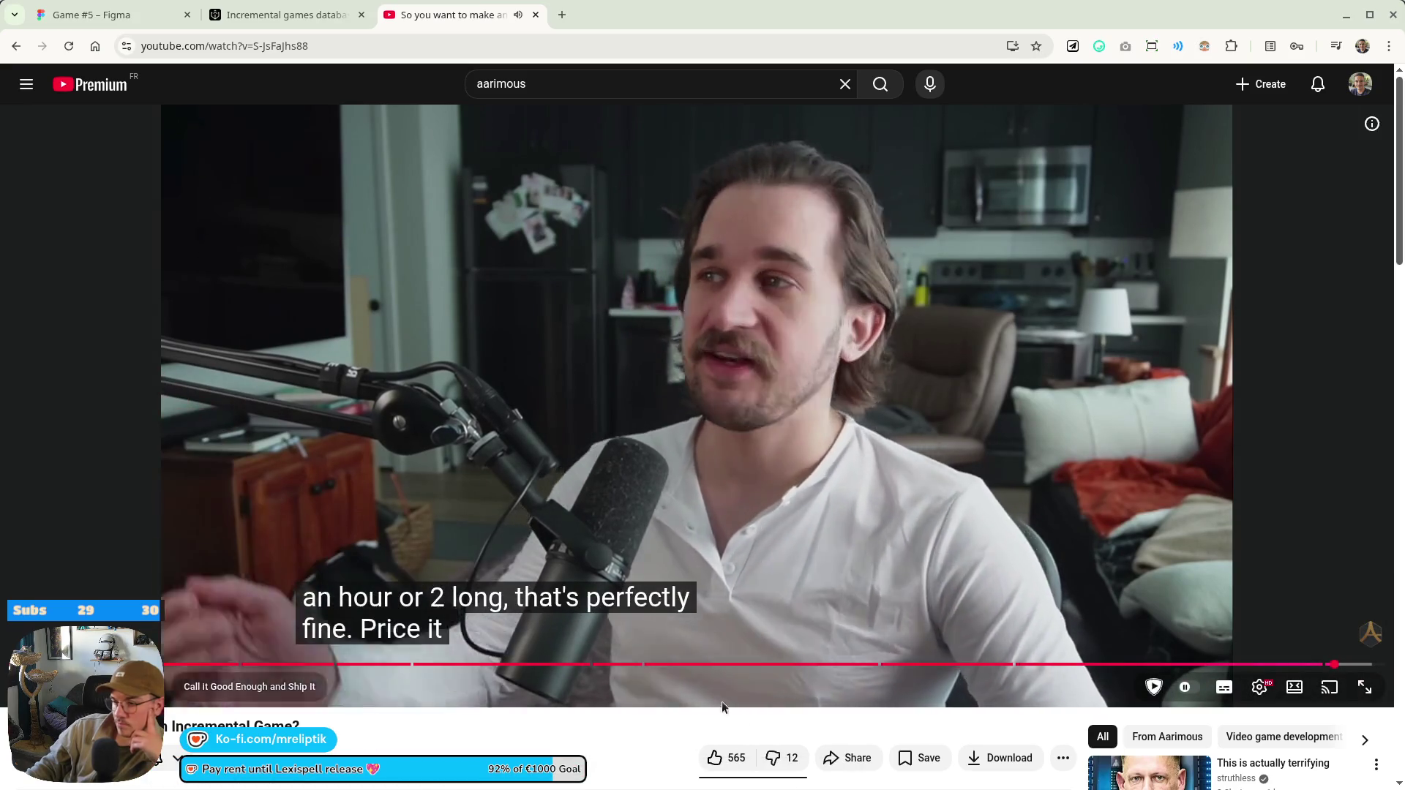
click(714, 758)
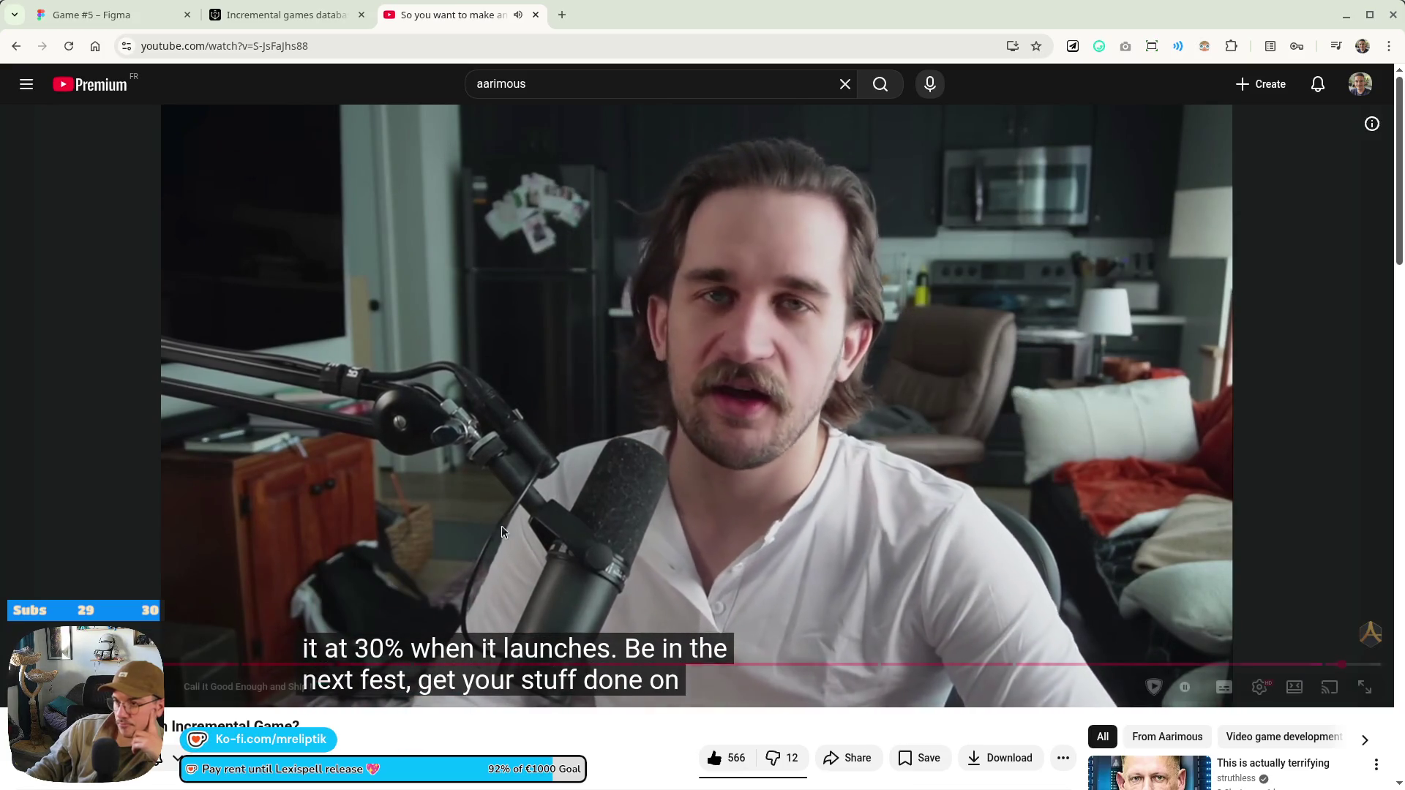
Like the incremental-game tips video, then close the YouTube tab to reveal the games database
mouse_move(513, 460)
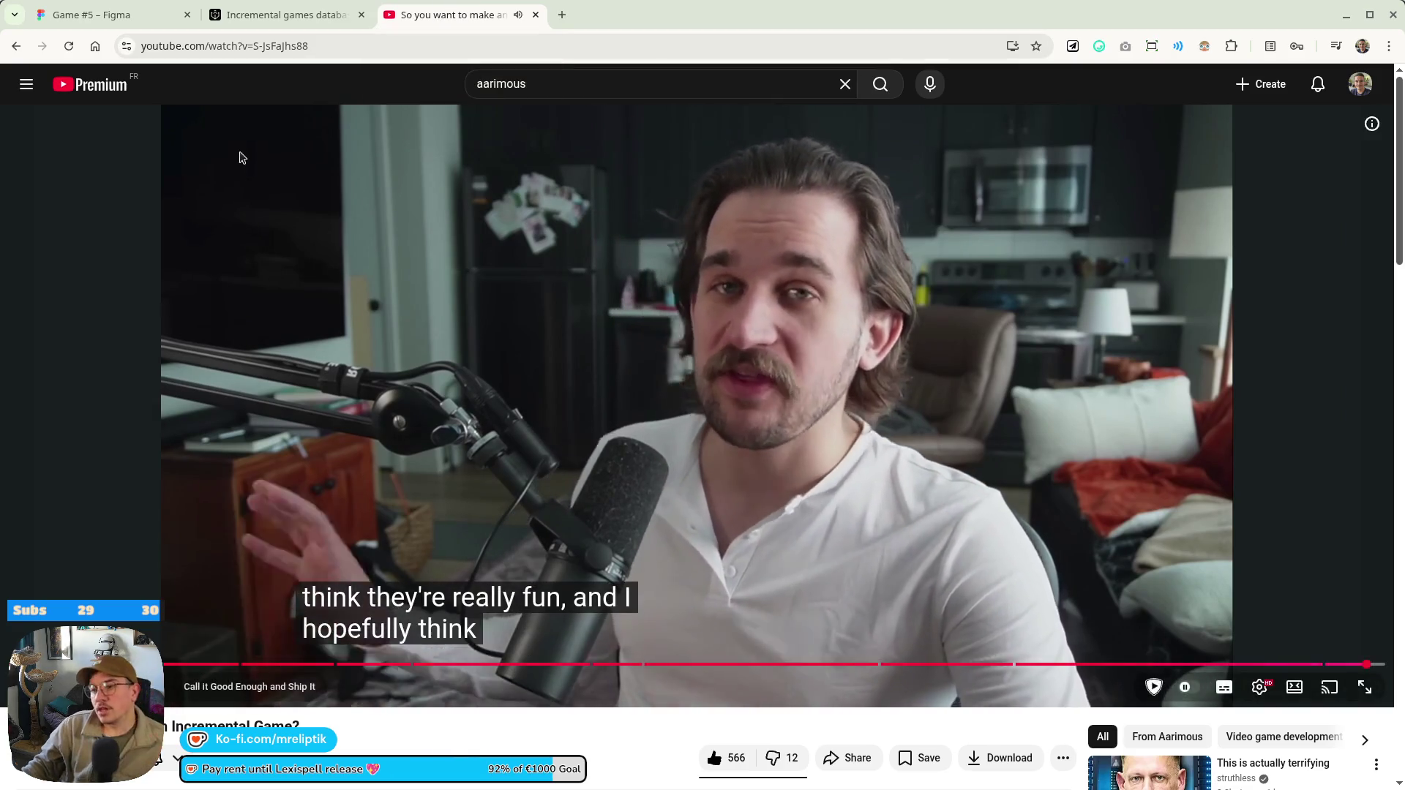
click(535, 14)
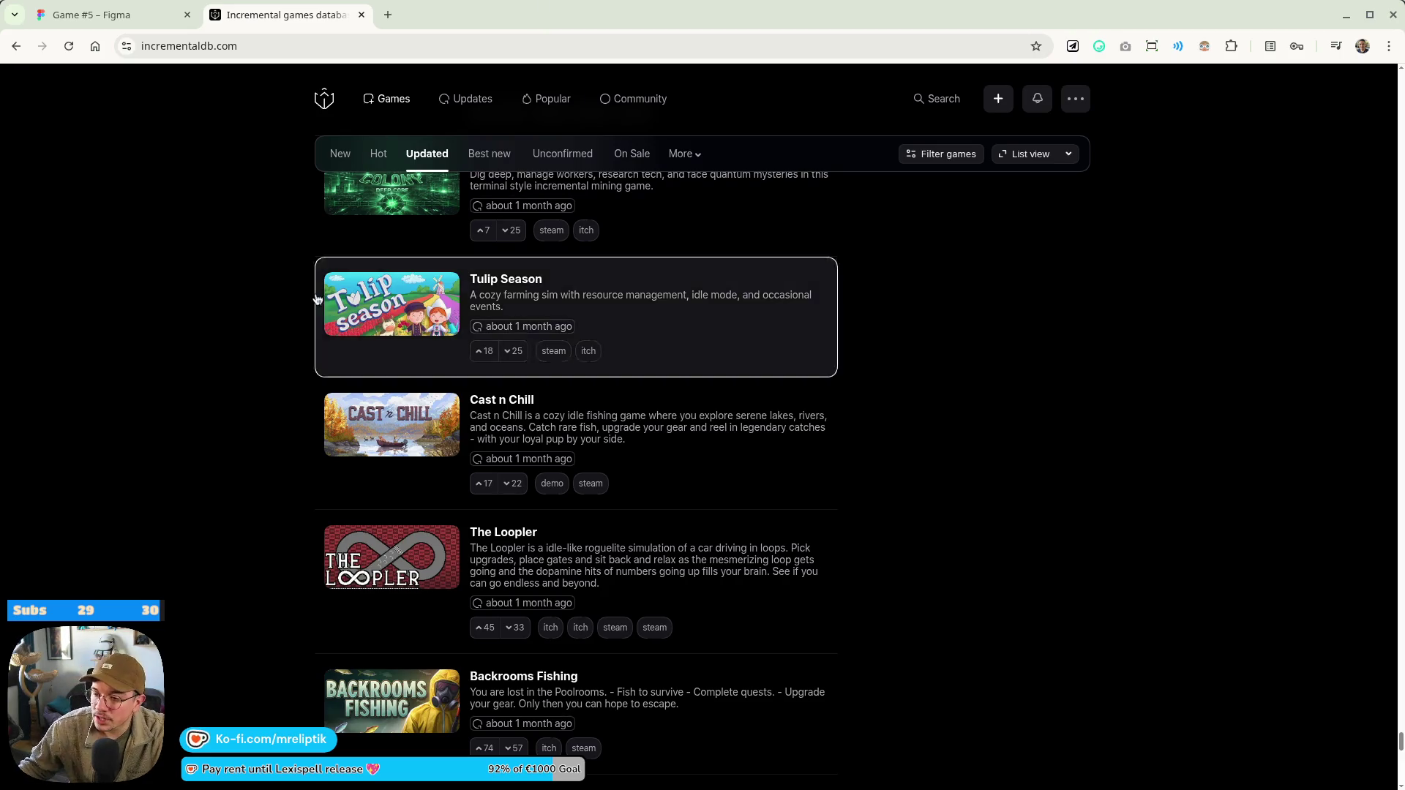
Scroll the Updated games list down to Orb of Creation and Unnamed Space Idle, then switch to Steam
scroll(388, 329, down, 10)
scroll(219, 512, down, 6)
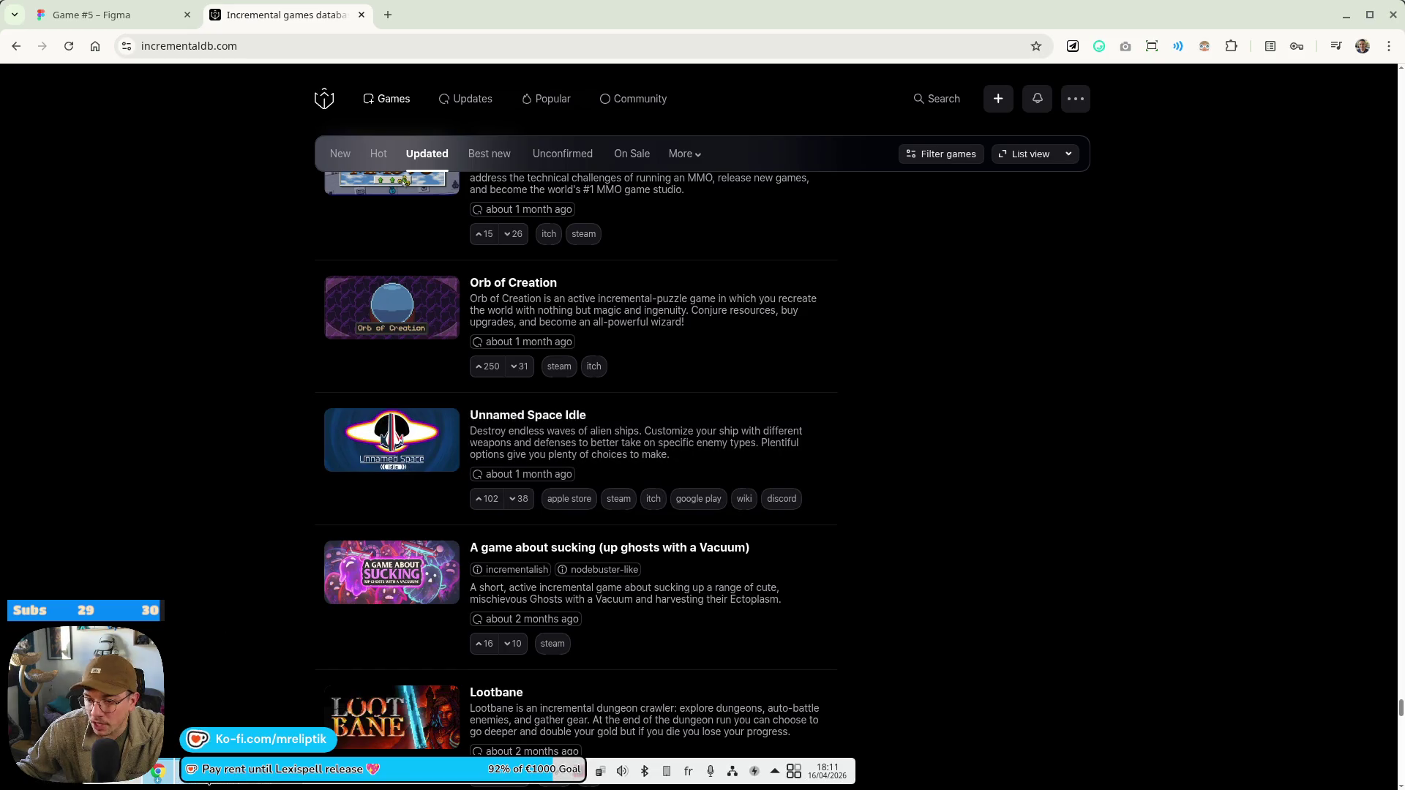
click(295, 787)
View the Steam downloads list and move the Steam and store page windows back into place
click(594, 694)
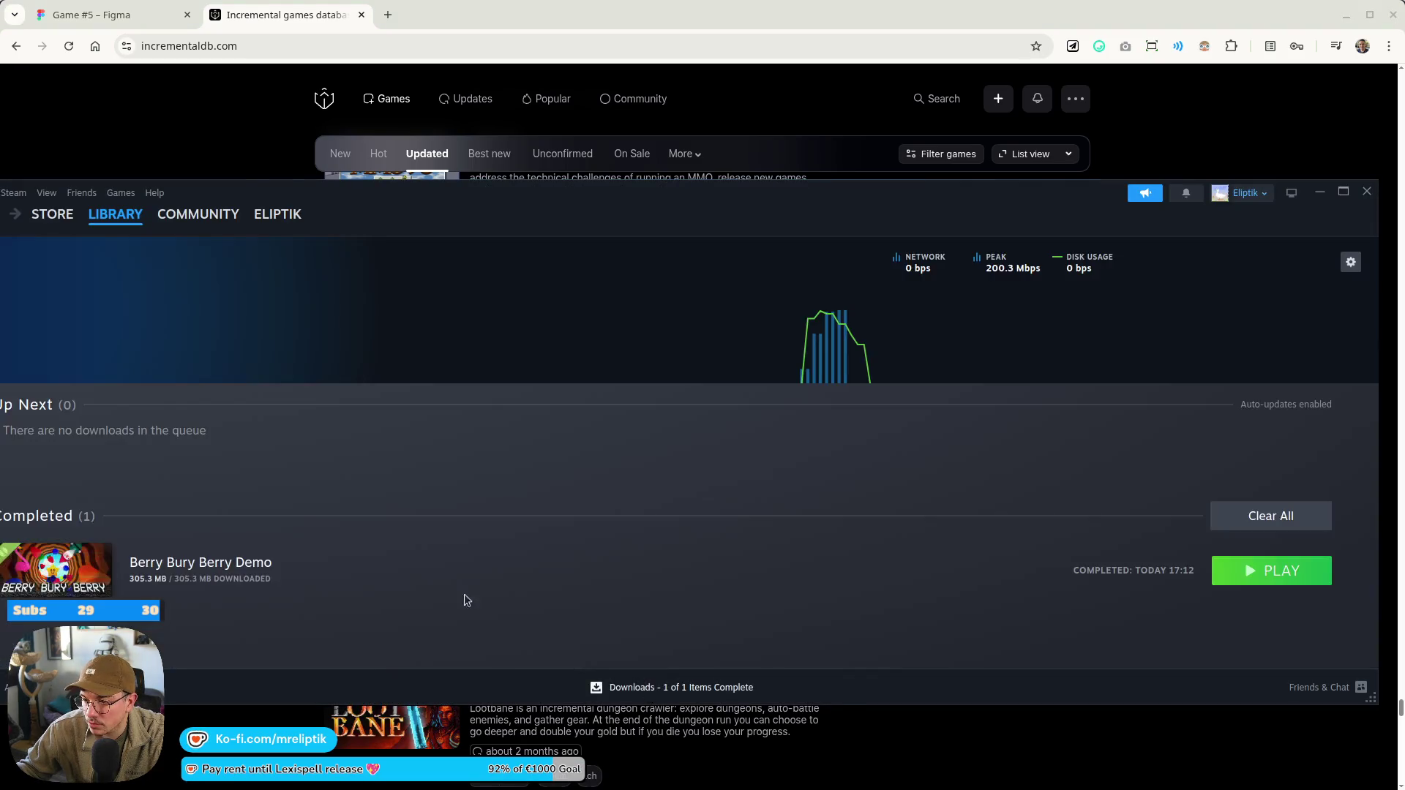
mouse_move(278, 213)
mouse_move(407, 213)
mouse_down()
mouse_move(511, 56)
mouse_move(471, 360)
mouse_up()
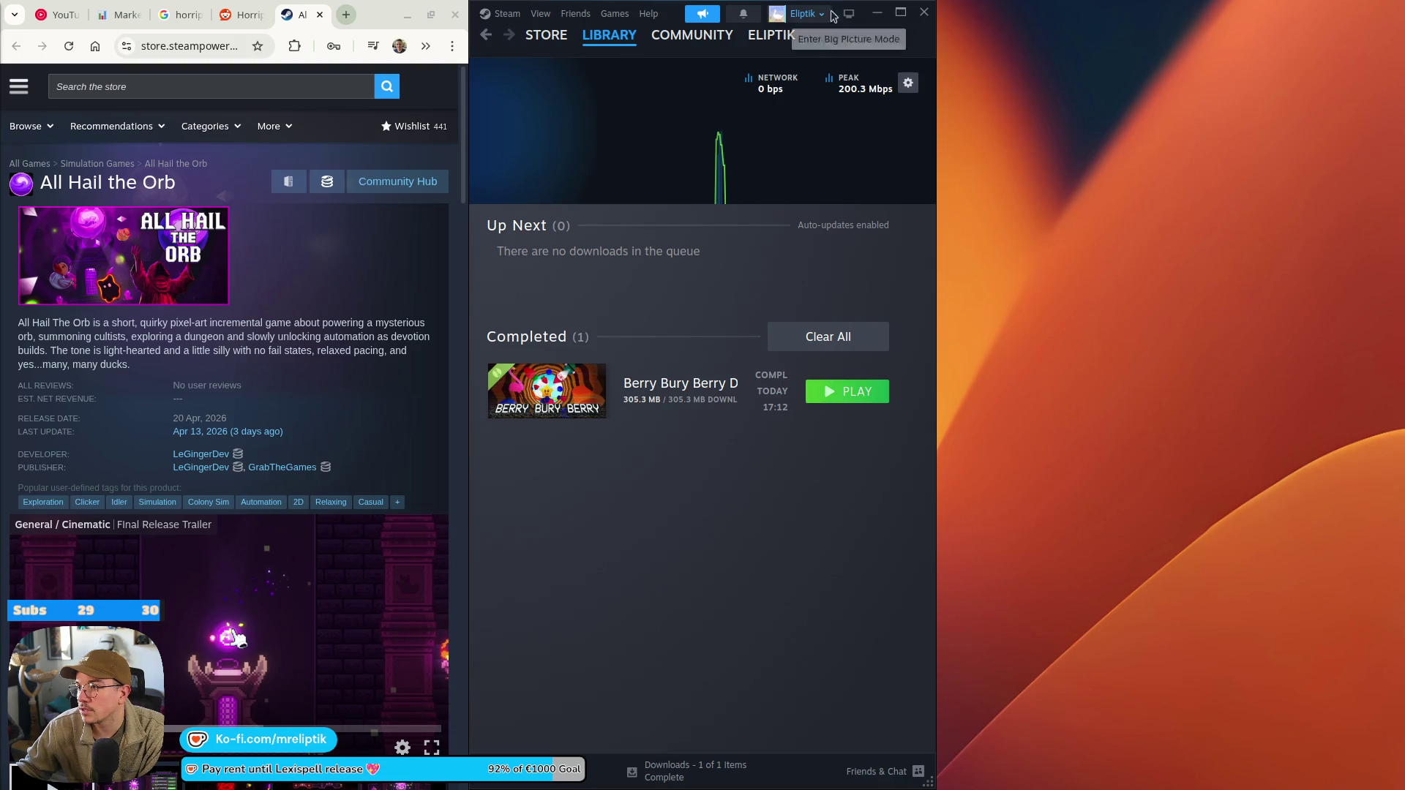
mouse_move(670, 11)
mouse_down()
mouse_move(559, 222)
mouse_move(608, 257)
mouse_move(219, 153)
mouse_move(205, 183)
mouse_move(191, 179)
mouse_move(62, 73)
mouse_up()
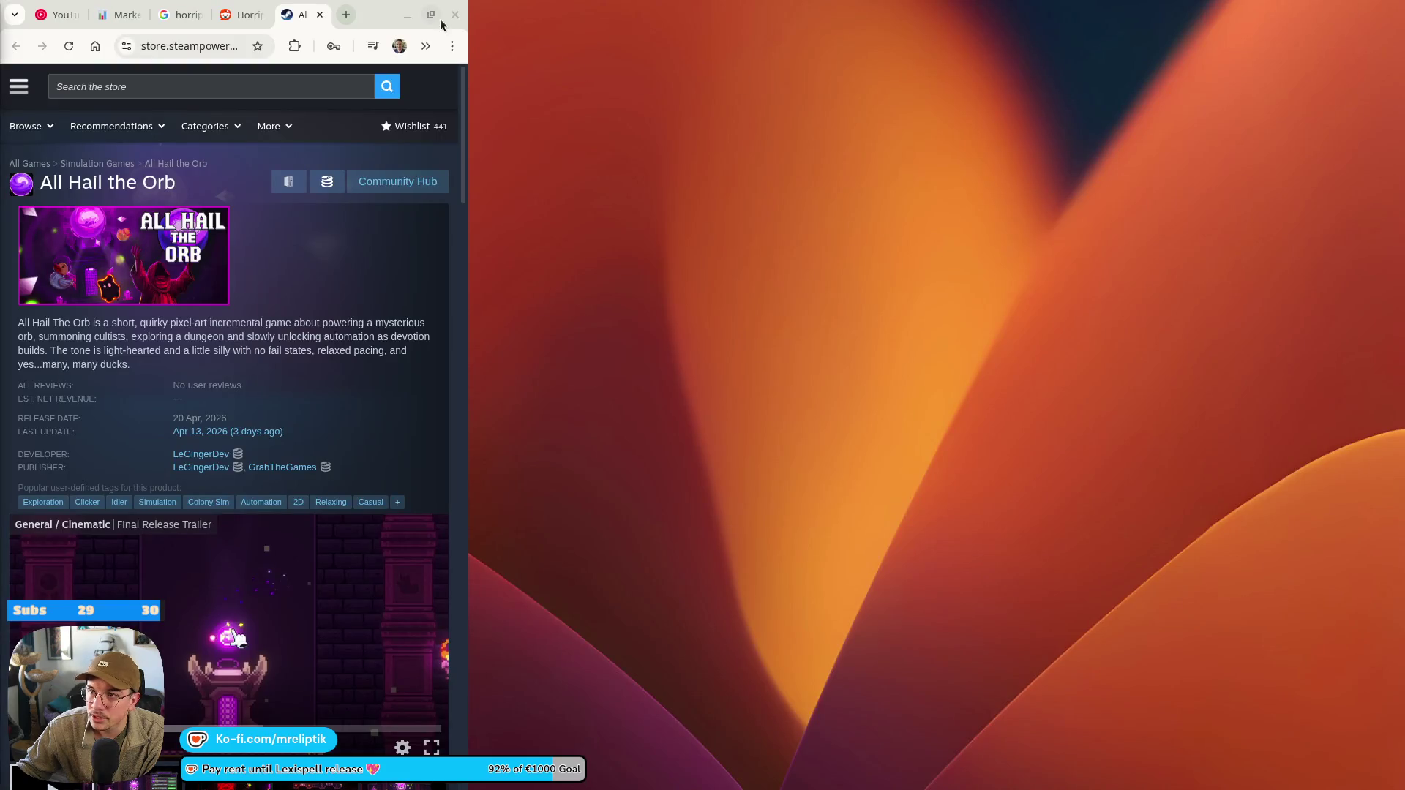
mouse_move(383, 15)
mouse_down()
mouse_move(393, 165)
mouse_move(695, 151)
mouse_move(680, 2)
mouse_up()
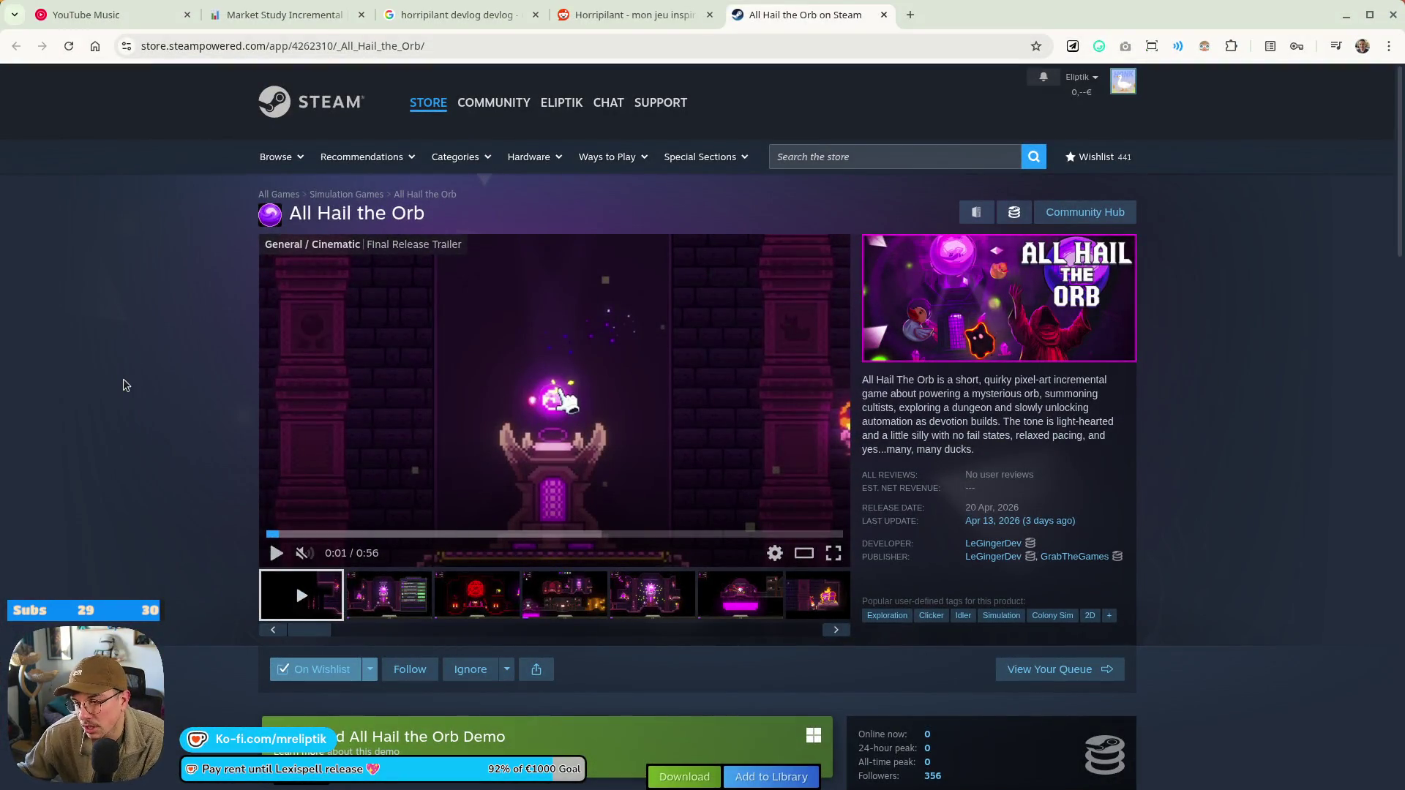
scroll(239, 432, down, 2)
scroll(442, 301, up, 2)
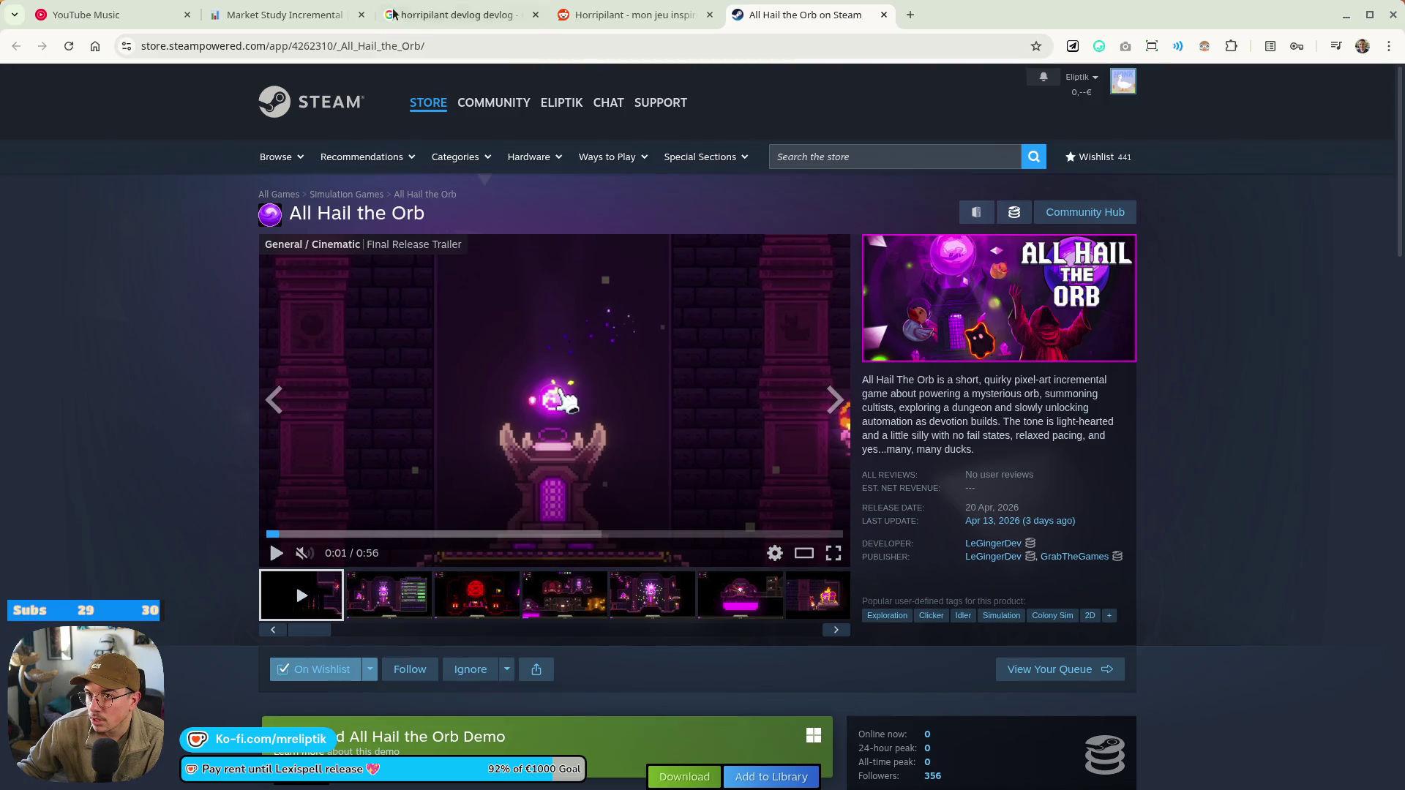
Close the horripilant devlog Google results and the Reddit Horripilant tabs
click(393, 15)
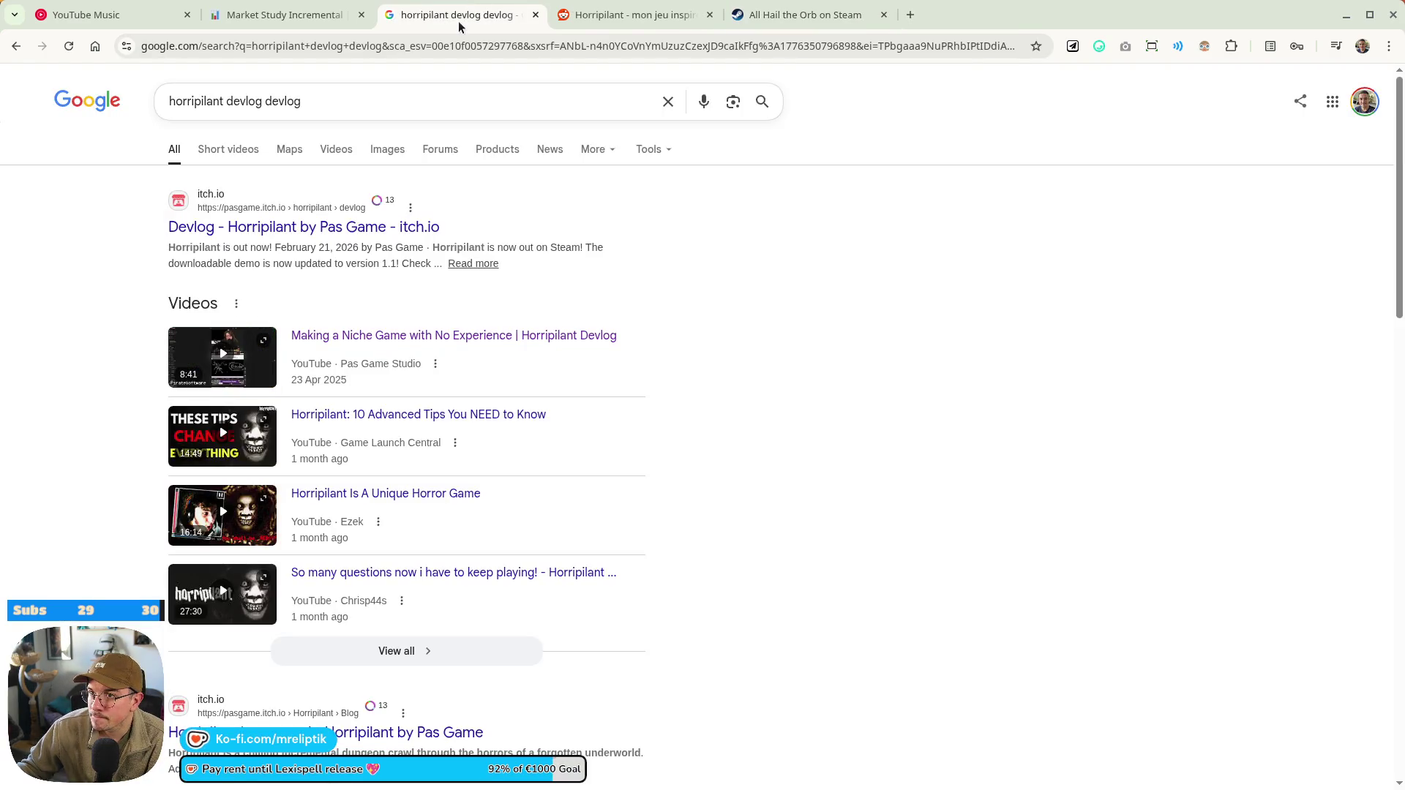
middle_click(458, 23)
key(ctrl+Tab)
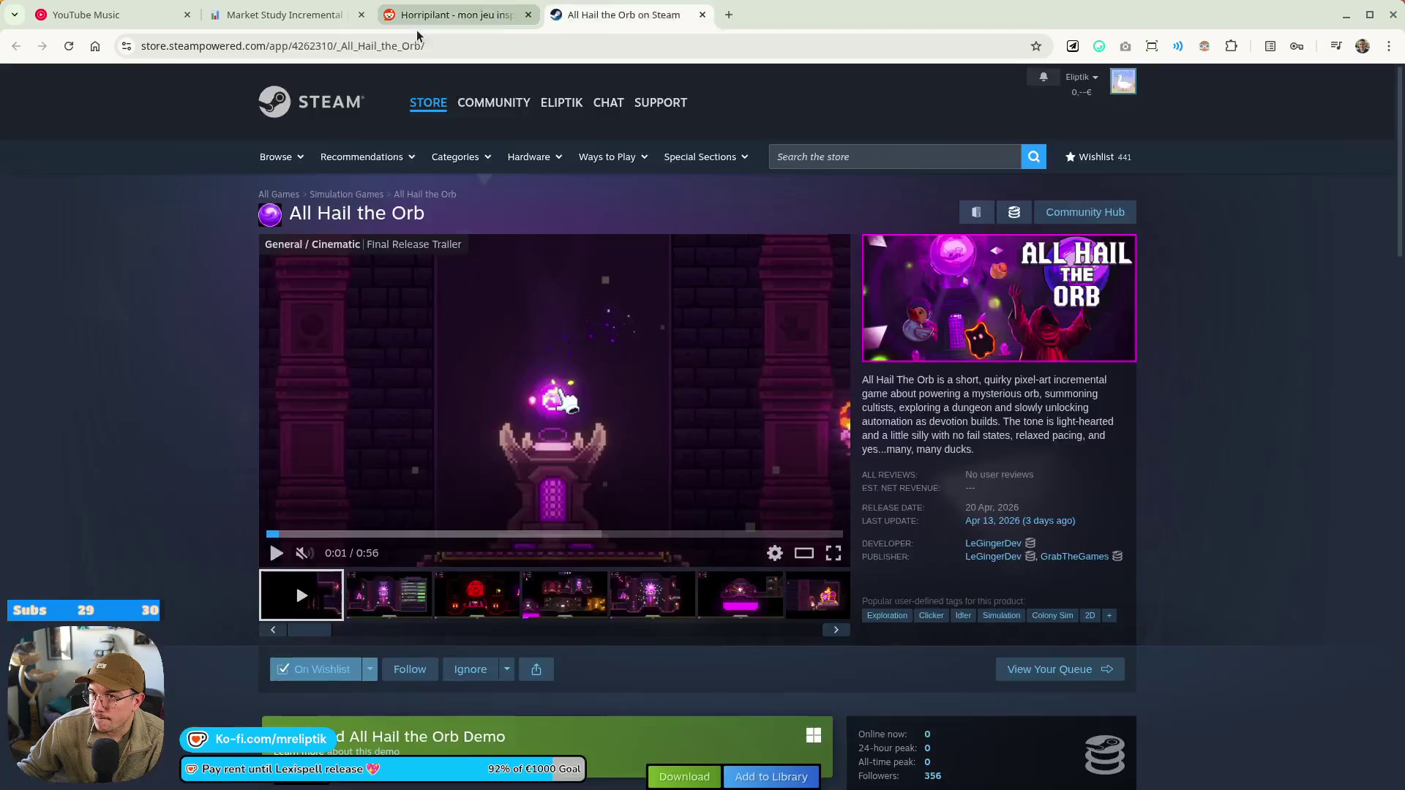
middle_click(418, 17)
click(282, 14)
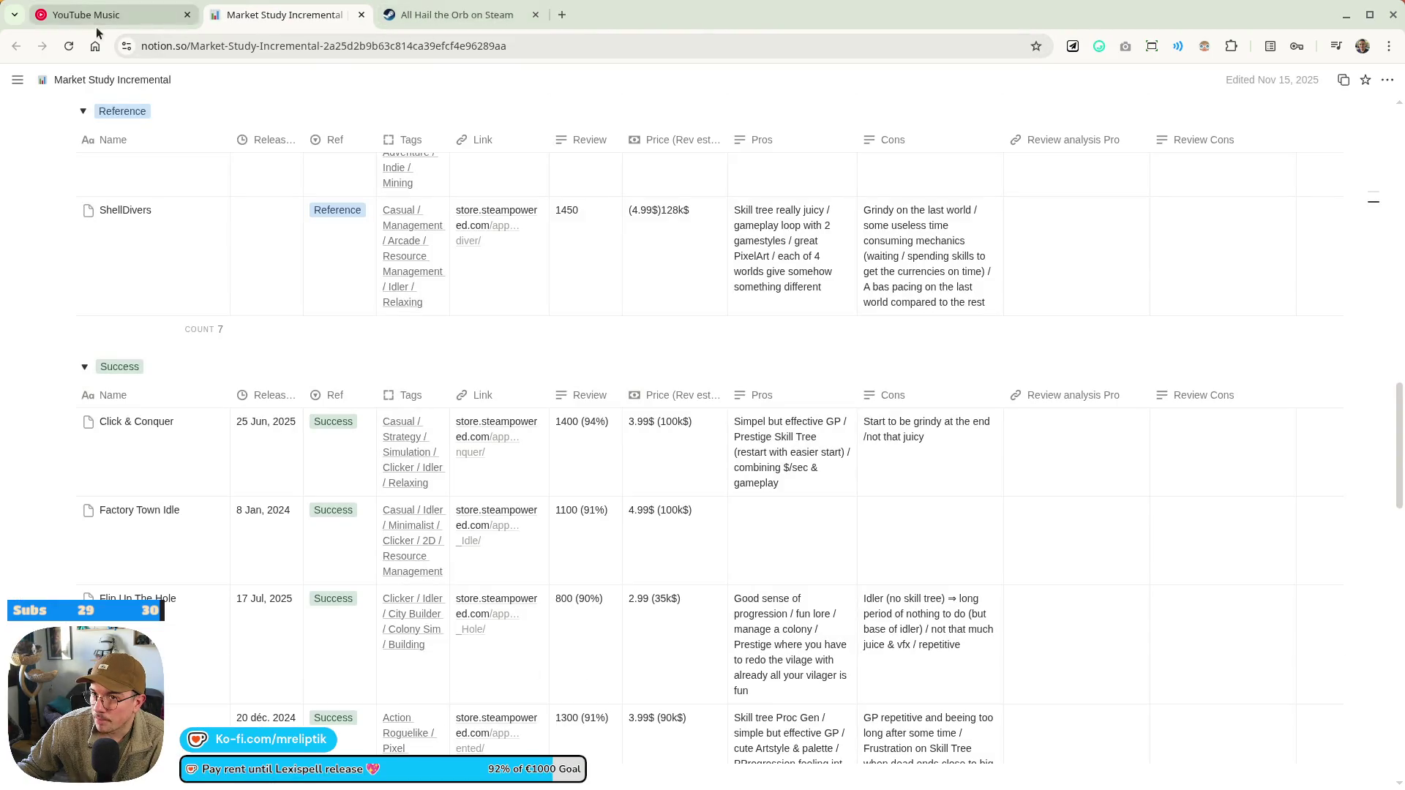
Close YouTube Music and reopen the accidentally closed Game #5 Figma tab
click(97, 16)
middle_click(82, 15)
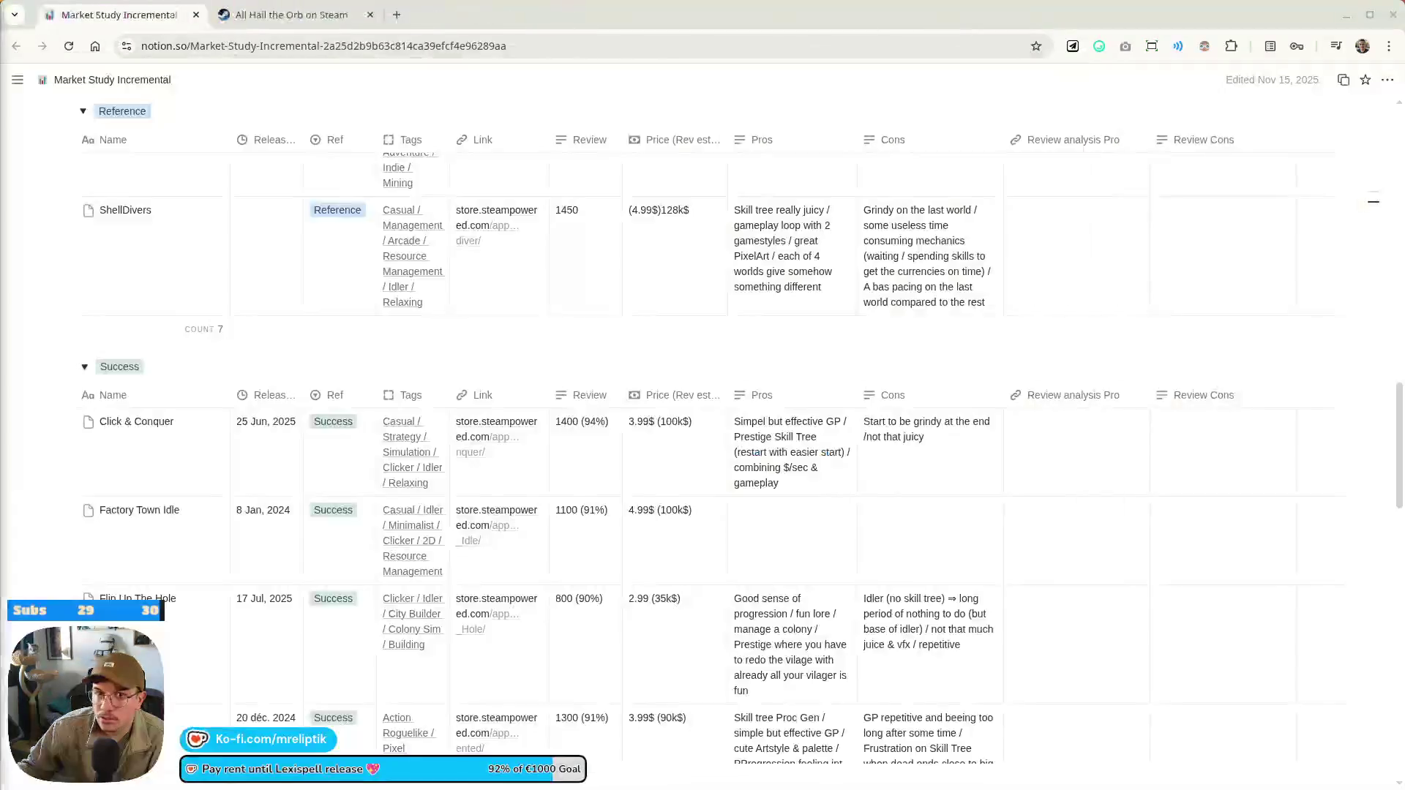
key(ctrl+shift+t)
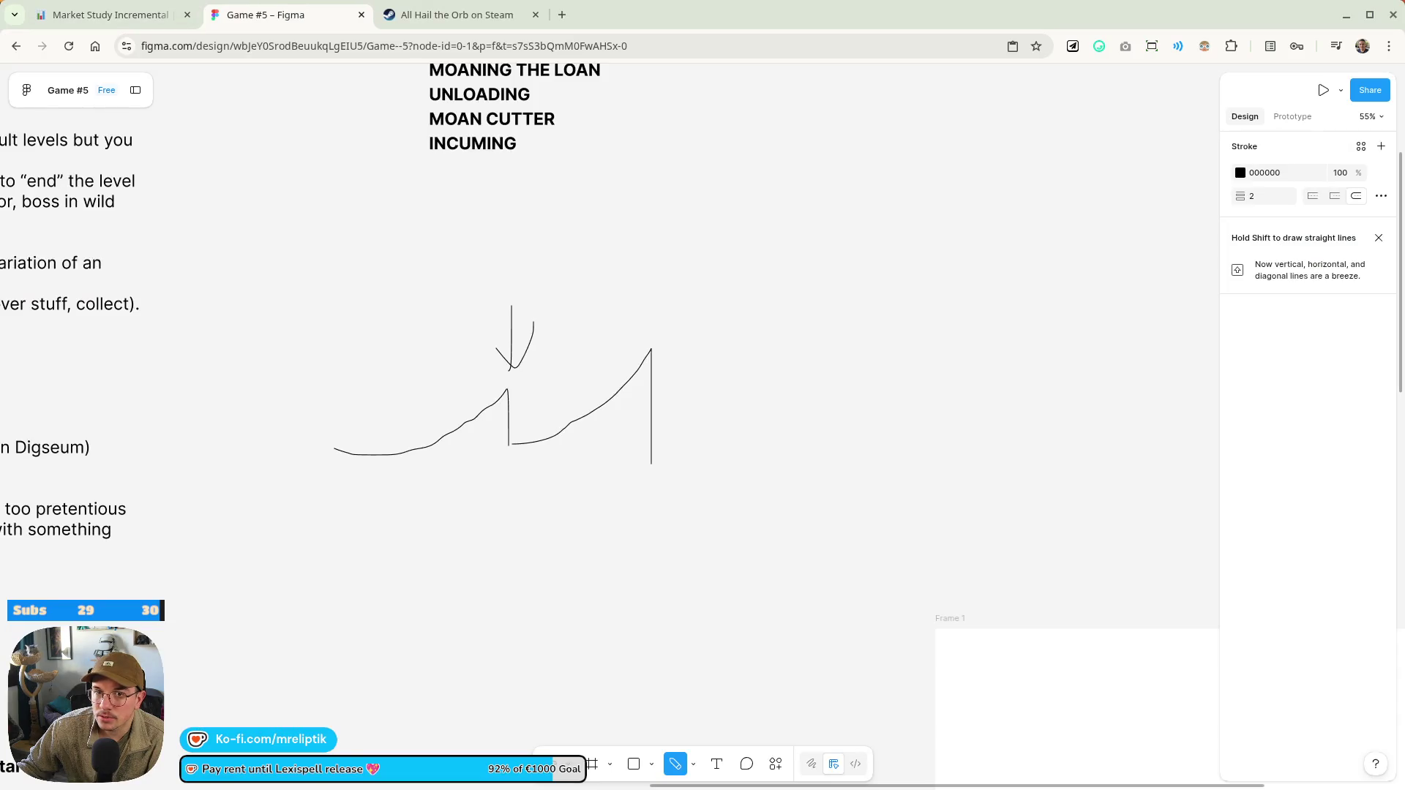
Reopen YouTube Music in its own window and place the database tab right after the Figma board
key(ctrl+shift+t)
drag(428, 18, 702, 7)
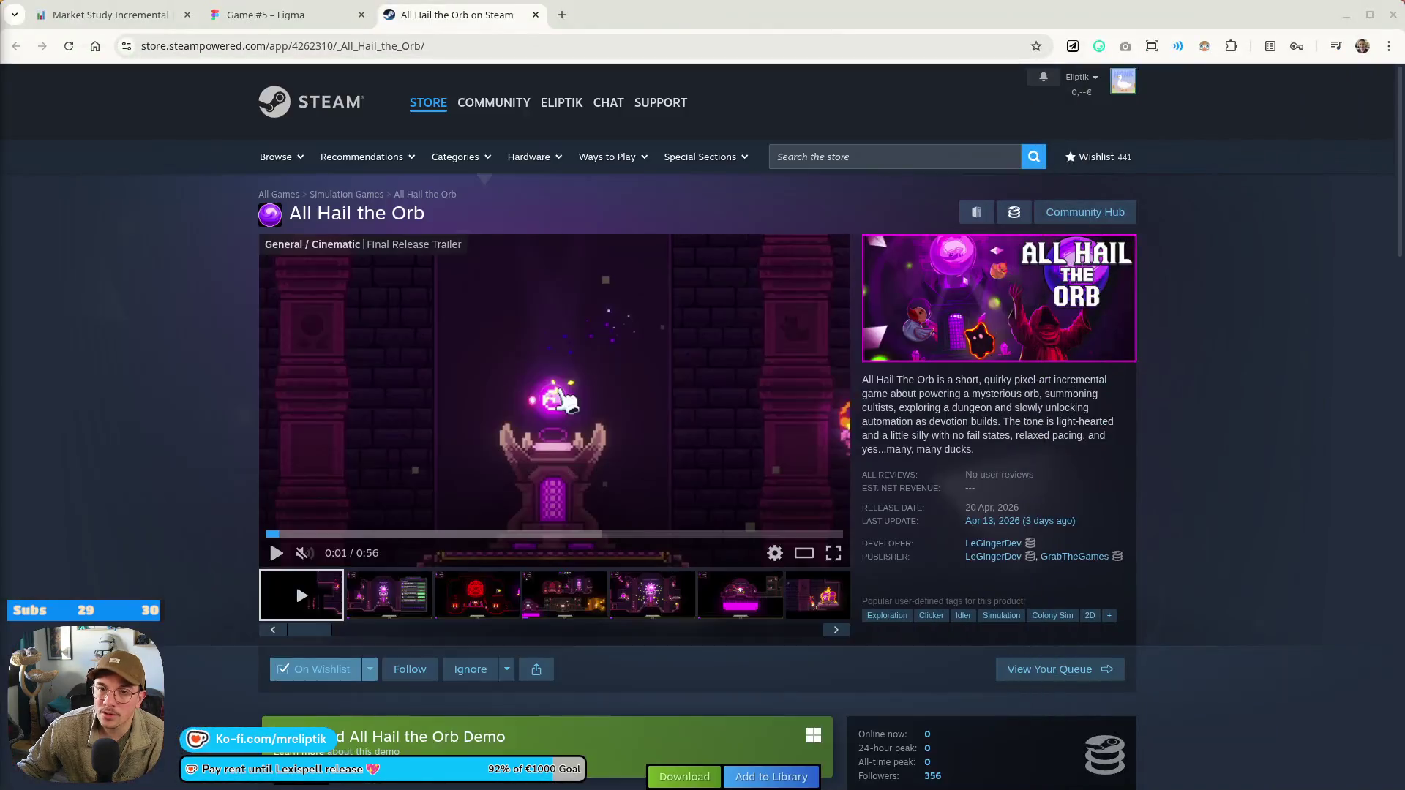
click(248, 4)
drag(248, 4, 468, 8)
click(293, 22)
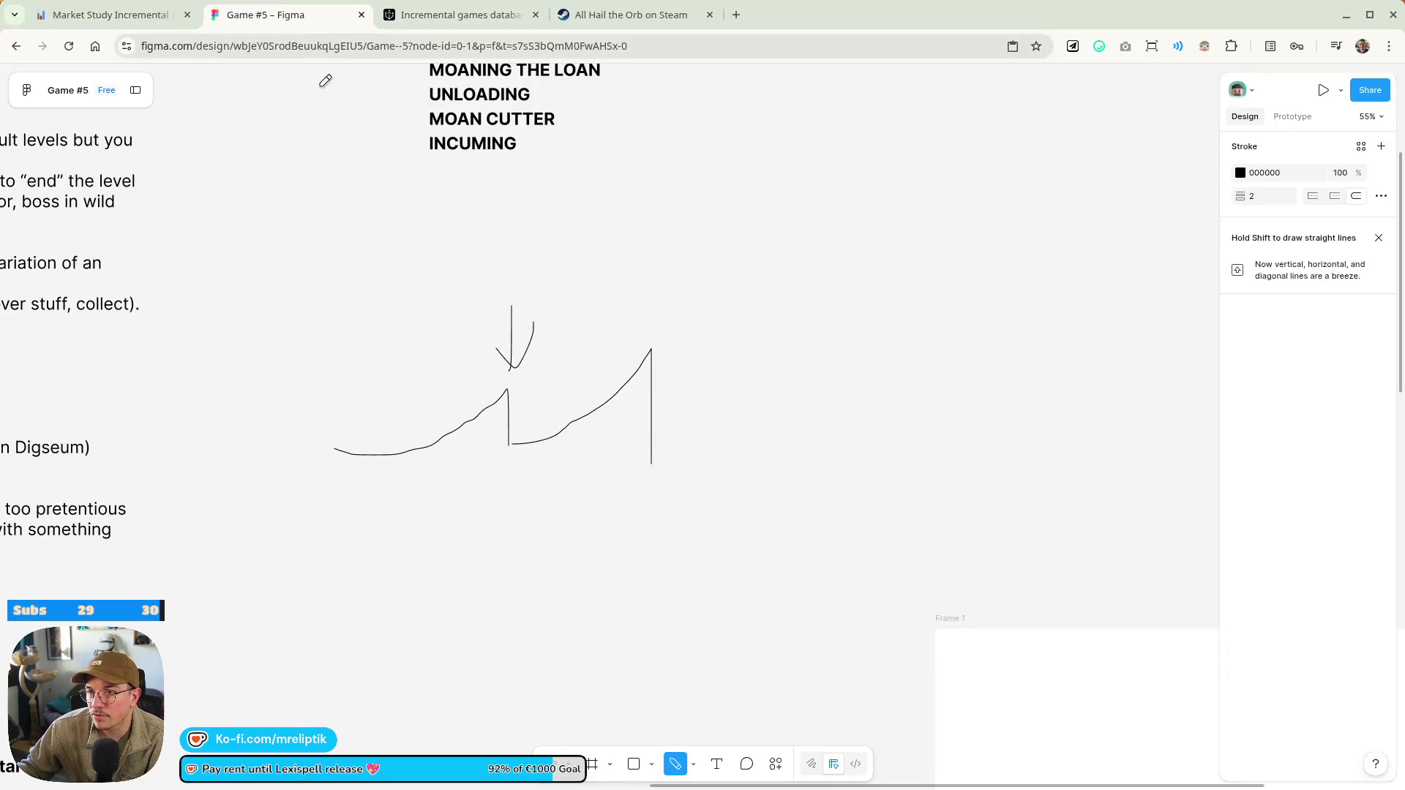
Leave the drawing tool and box-select the scribble under the references list
scroll(509, 395, down, 5)
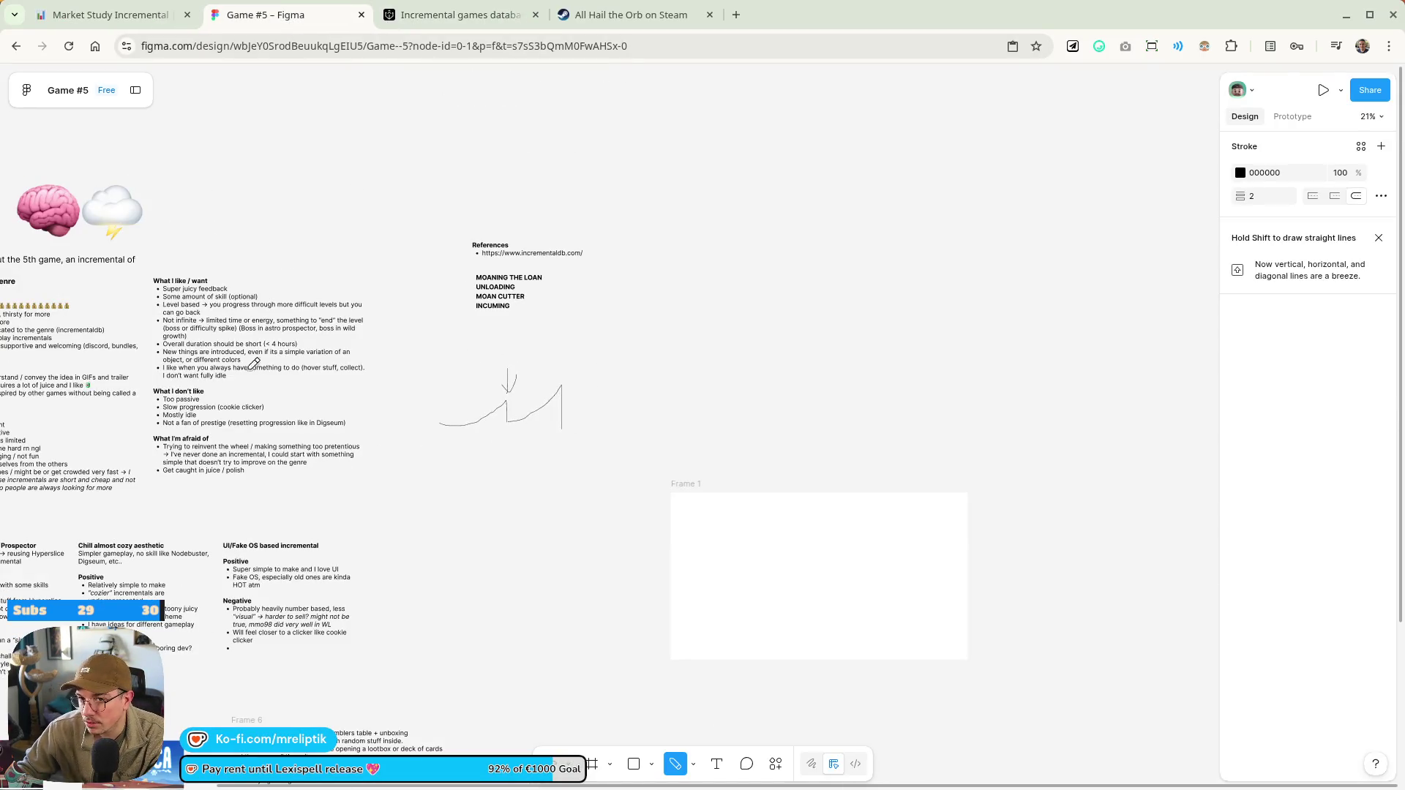
key(Escape)
drag(640, 330, 408, 492)
Delete the selected scribble and pan down toward the Frame 6 notes
key(Delete)
scroll(407, 491, up, 3)
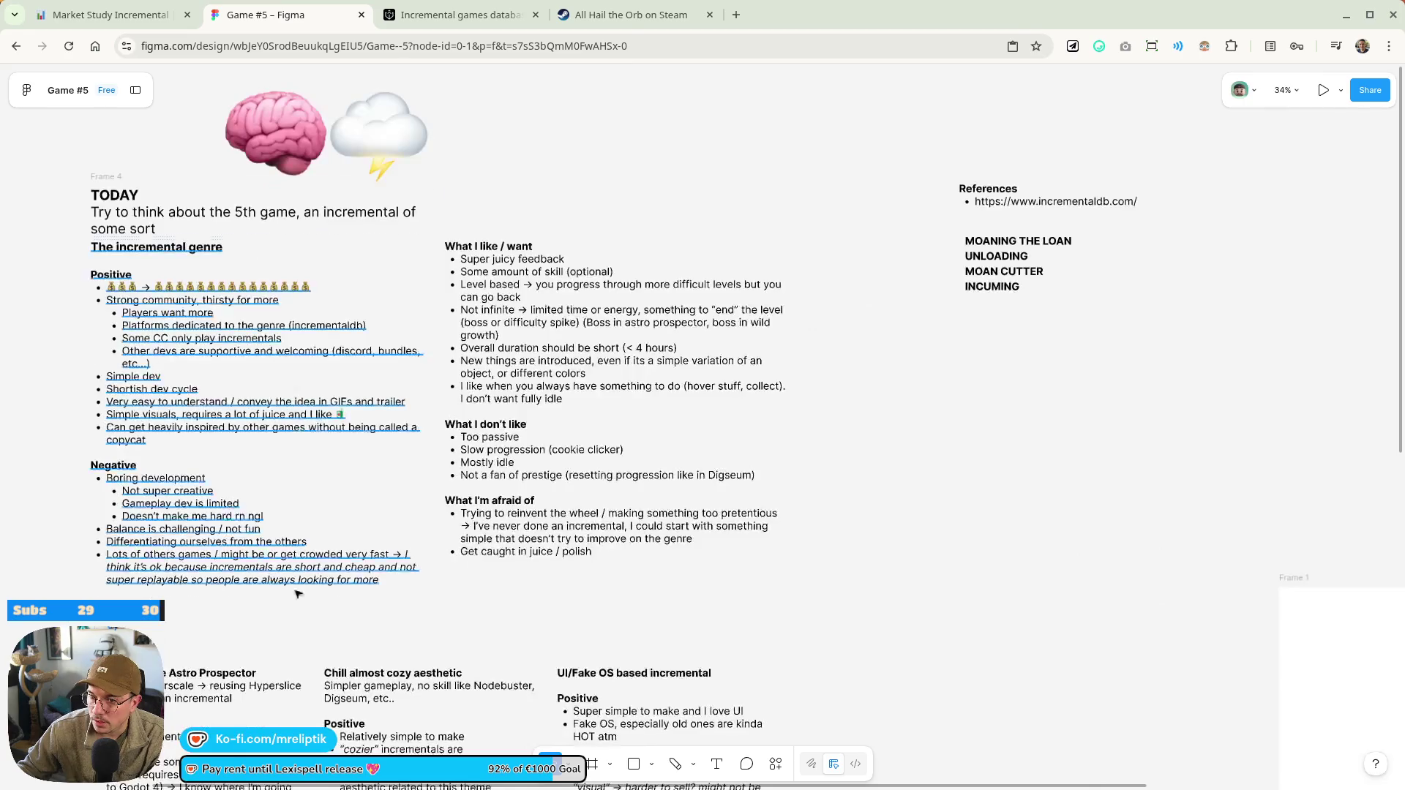
scroll(534, 564, down, 5)
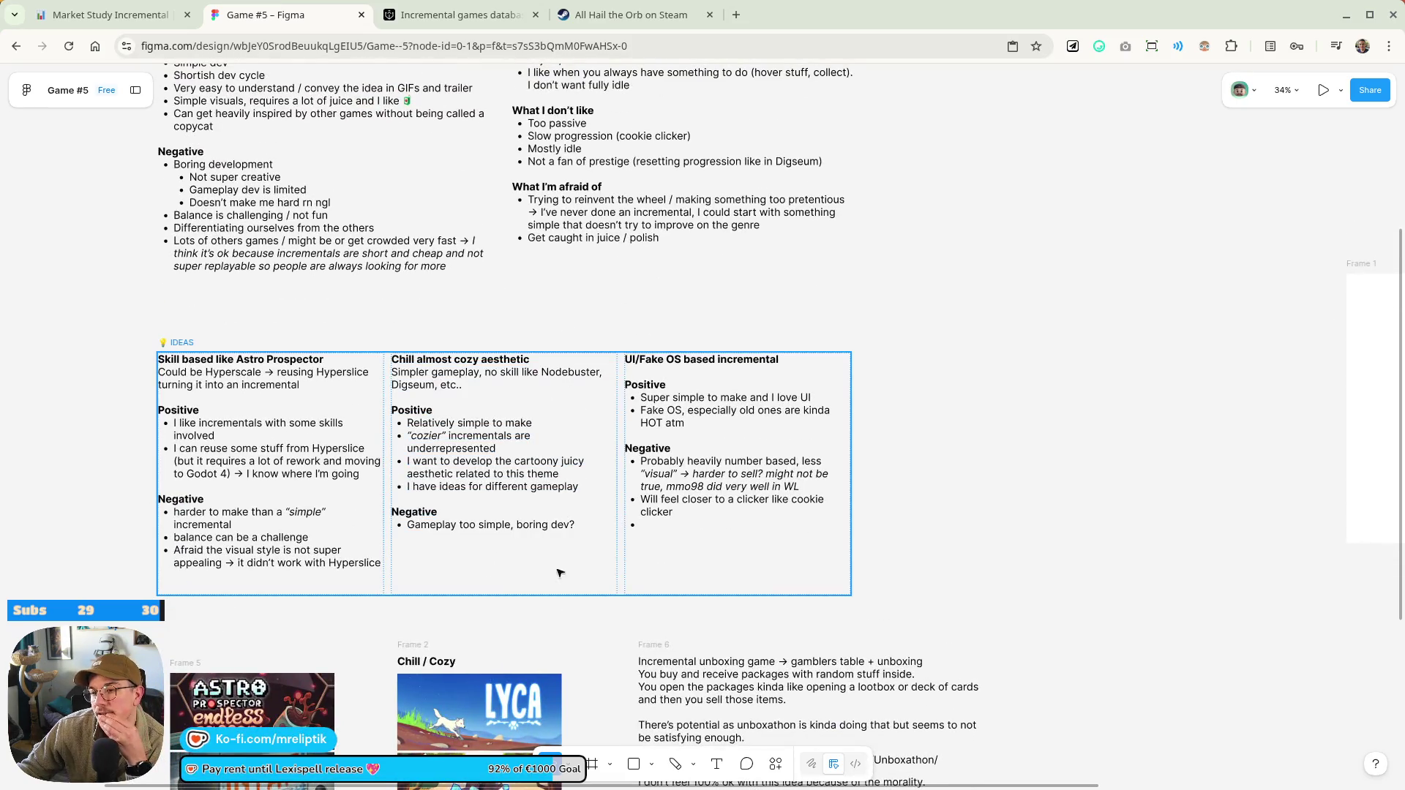
scroll(512, 512, down, 2)
scroll(512, 512, right, 3)
Review the Frame 6 unboxing game notes, then deselect them
click(705, 618)
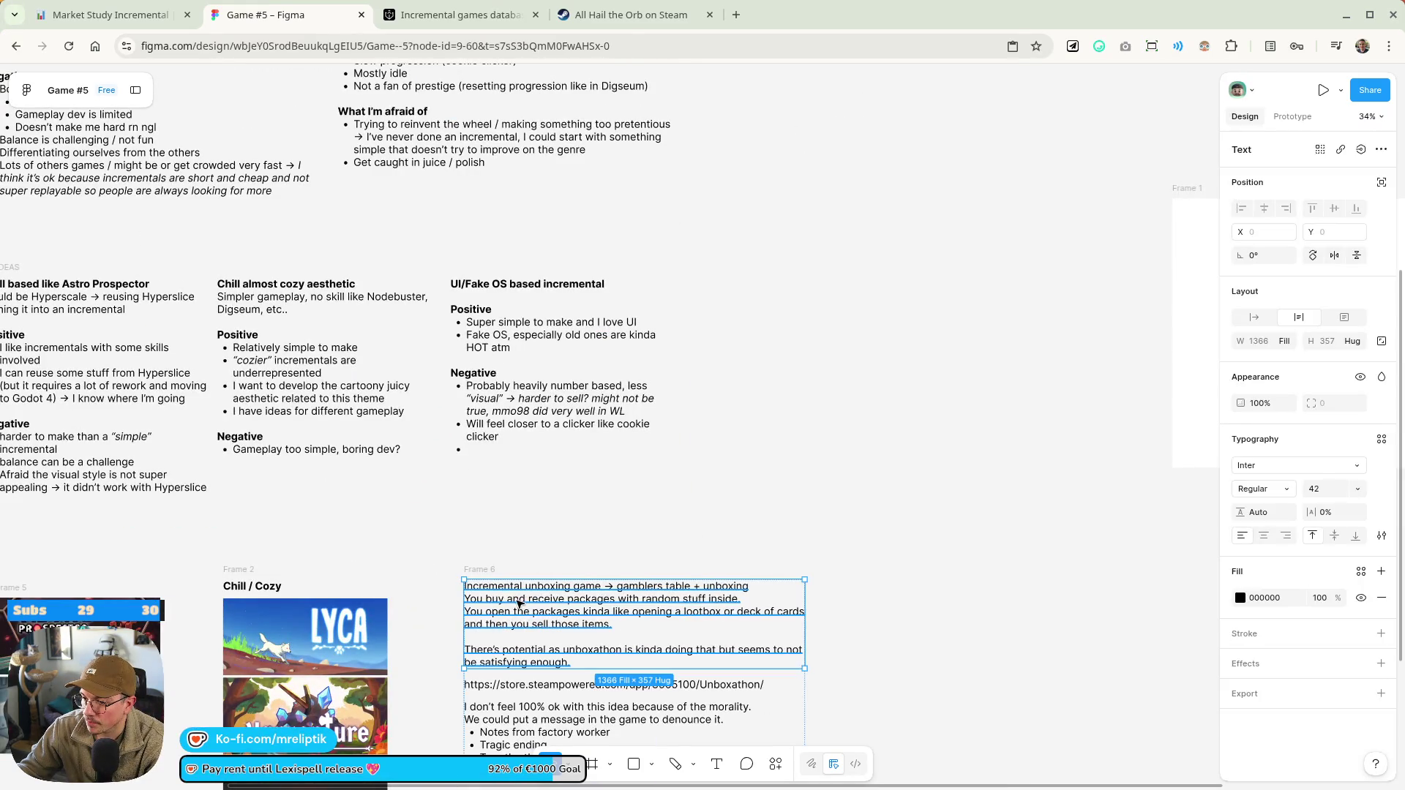
scroll(577, 193, down, 5)
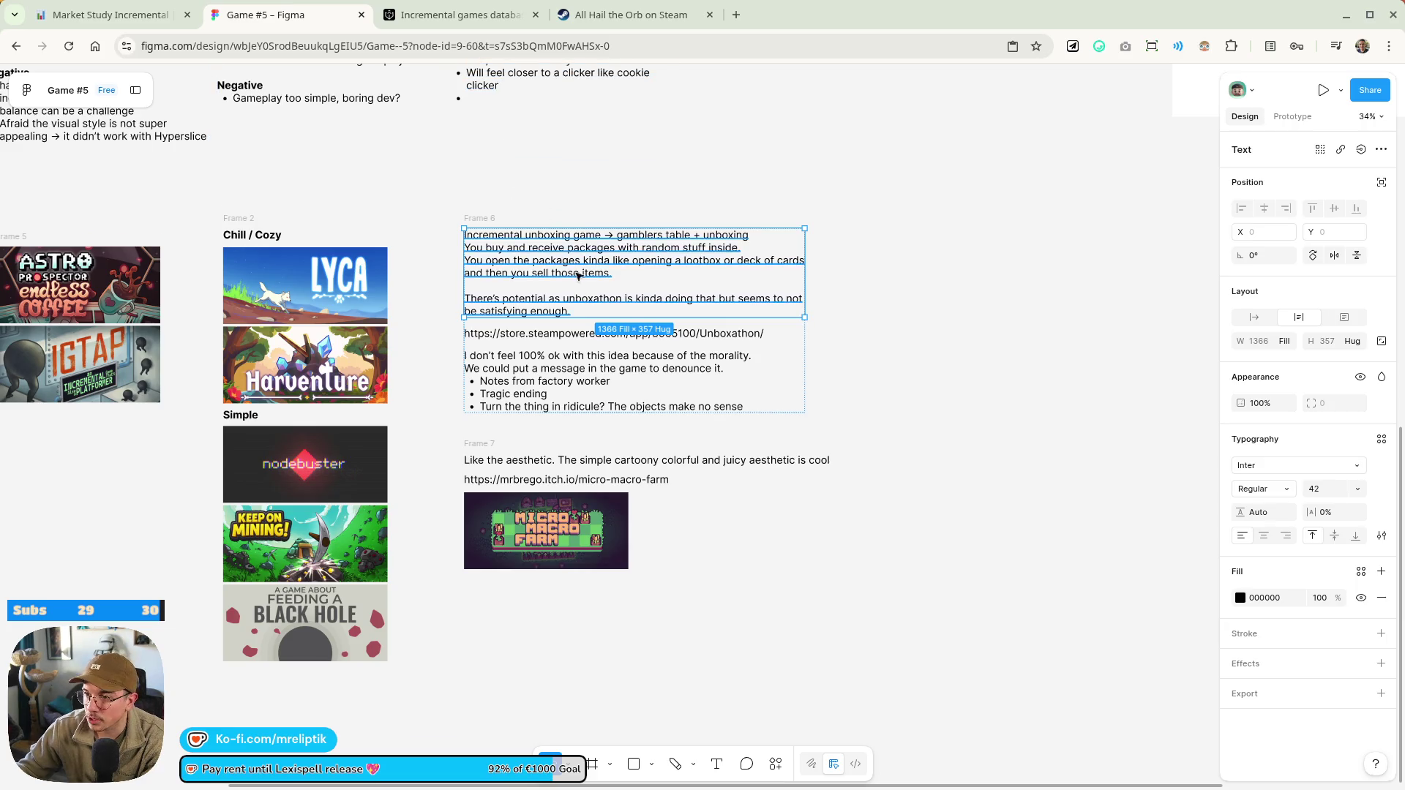
scroll(583, 299, up, 1)
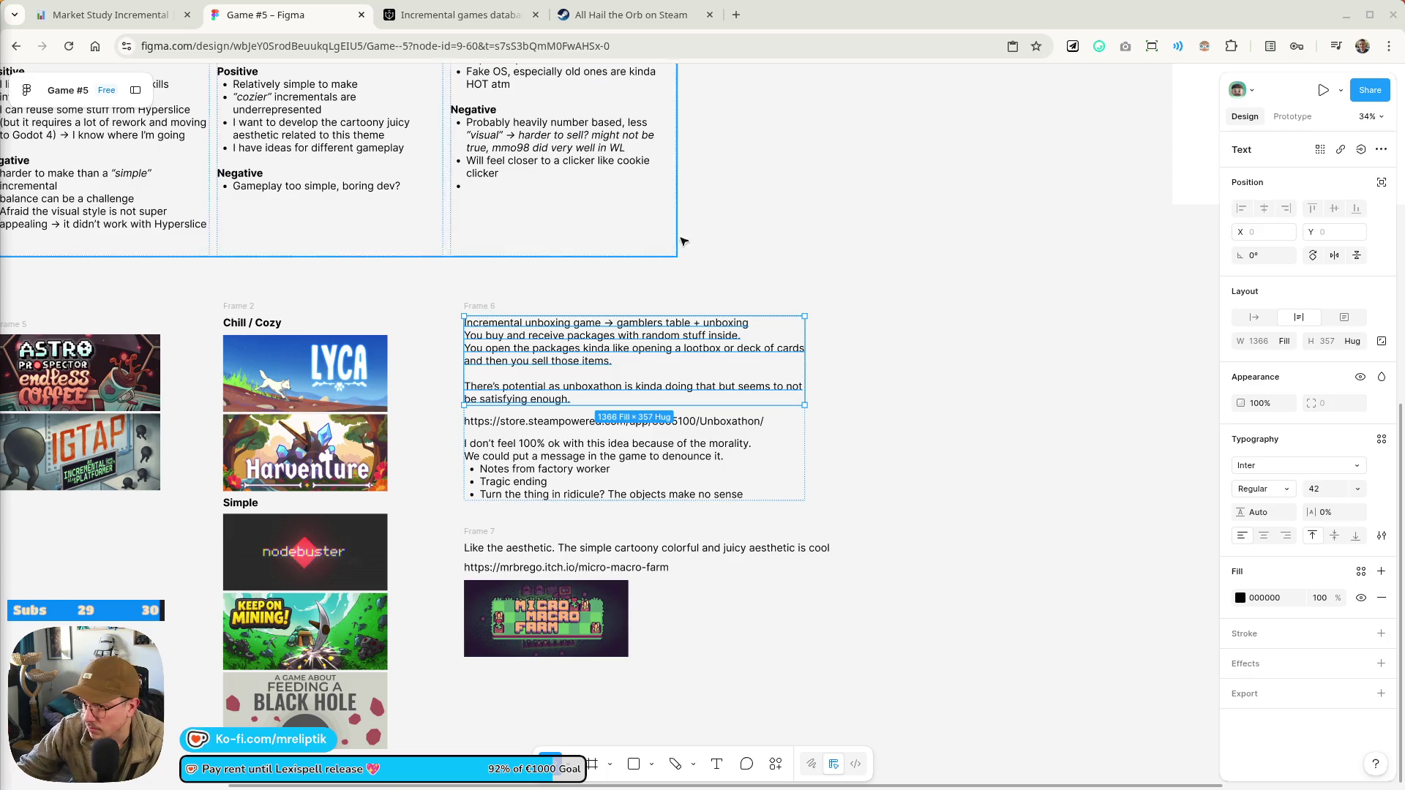
click(972, 430)
scroll(650, 382, up, 3)
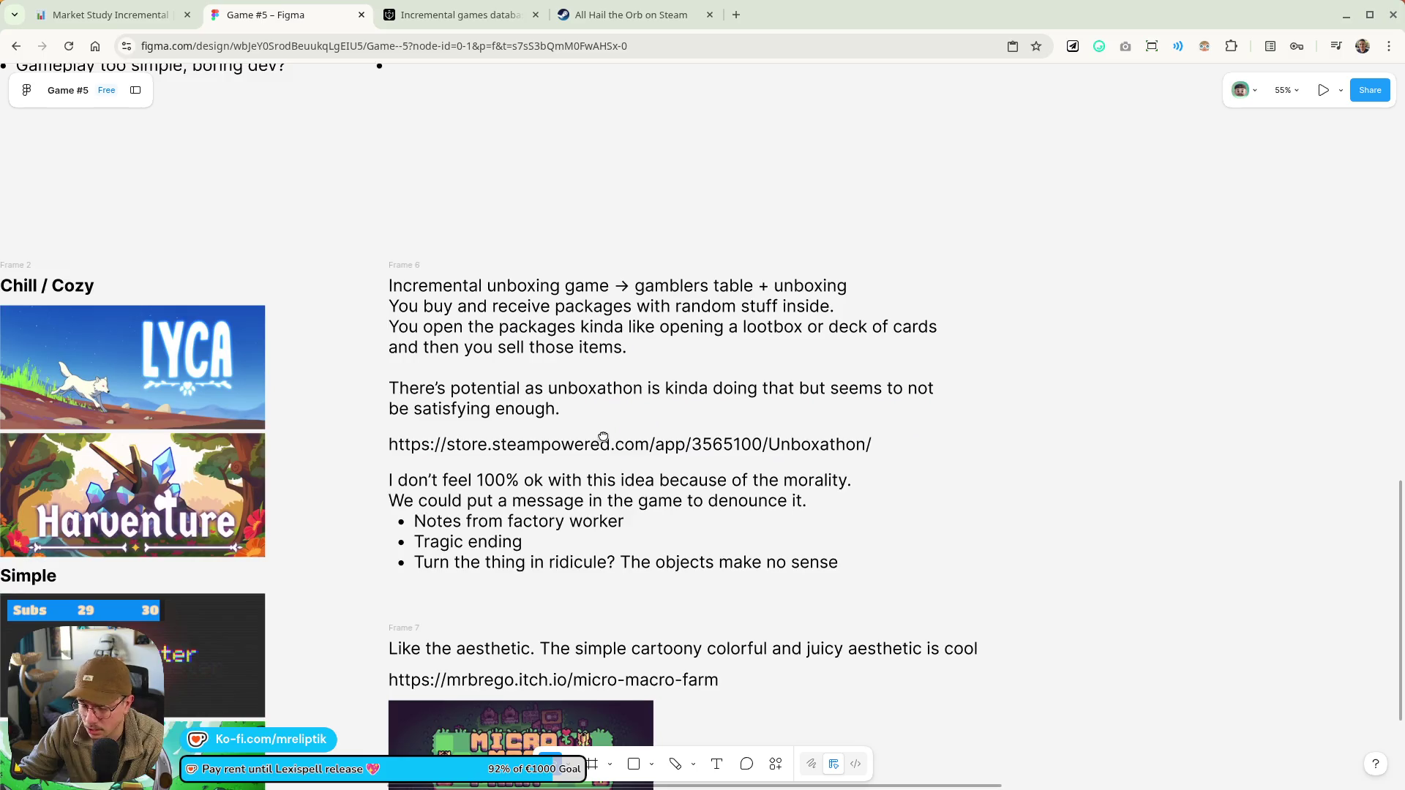
scroll(521, 447, down, 2)
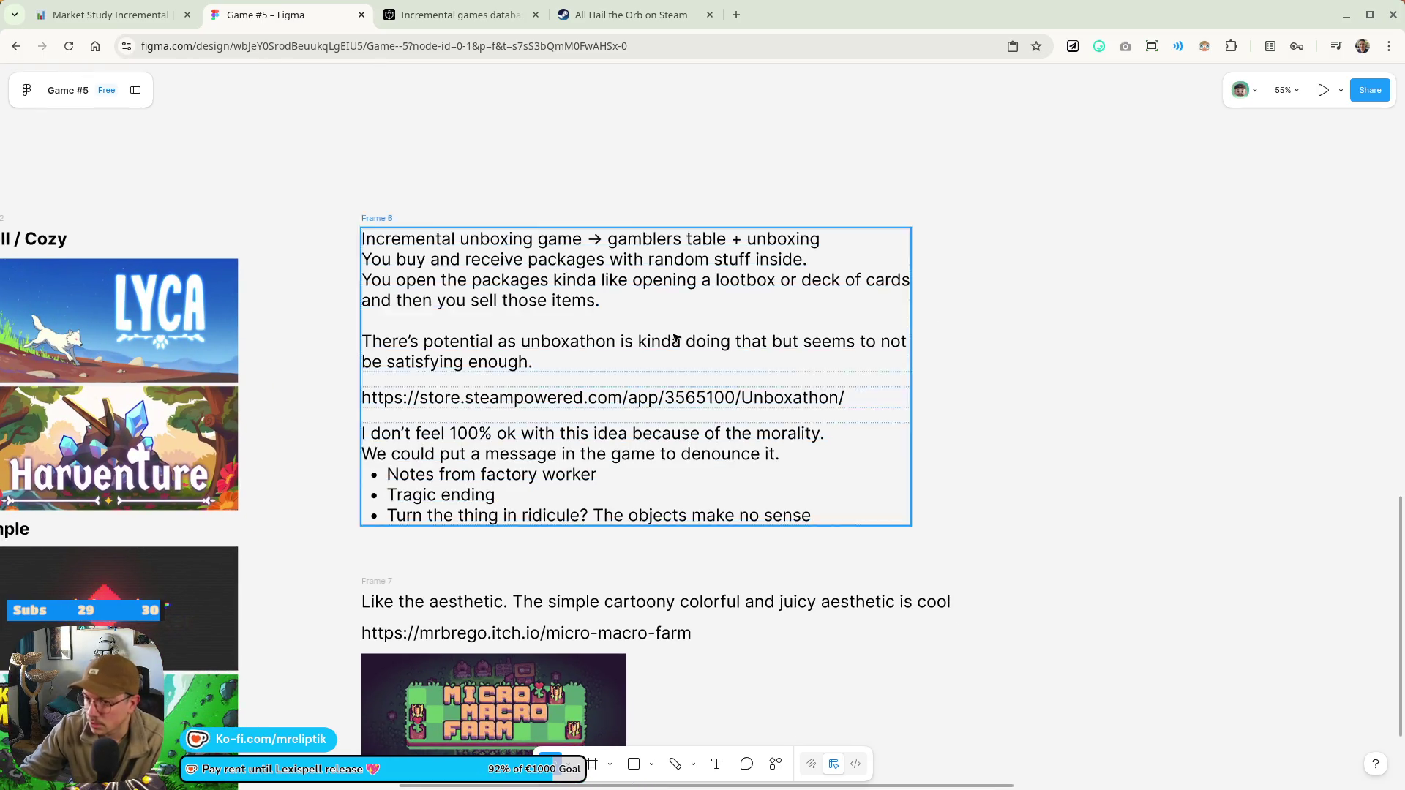
scroll(512, 410, down, 2)
scroll(512, 410, right, 3)
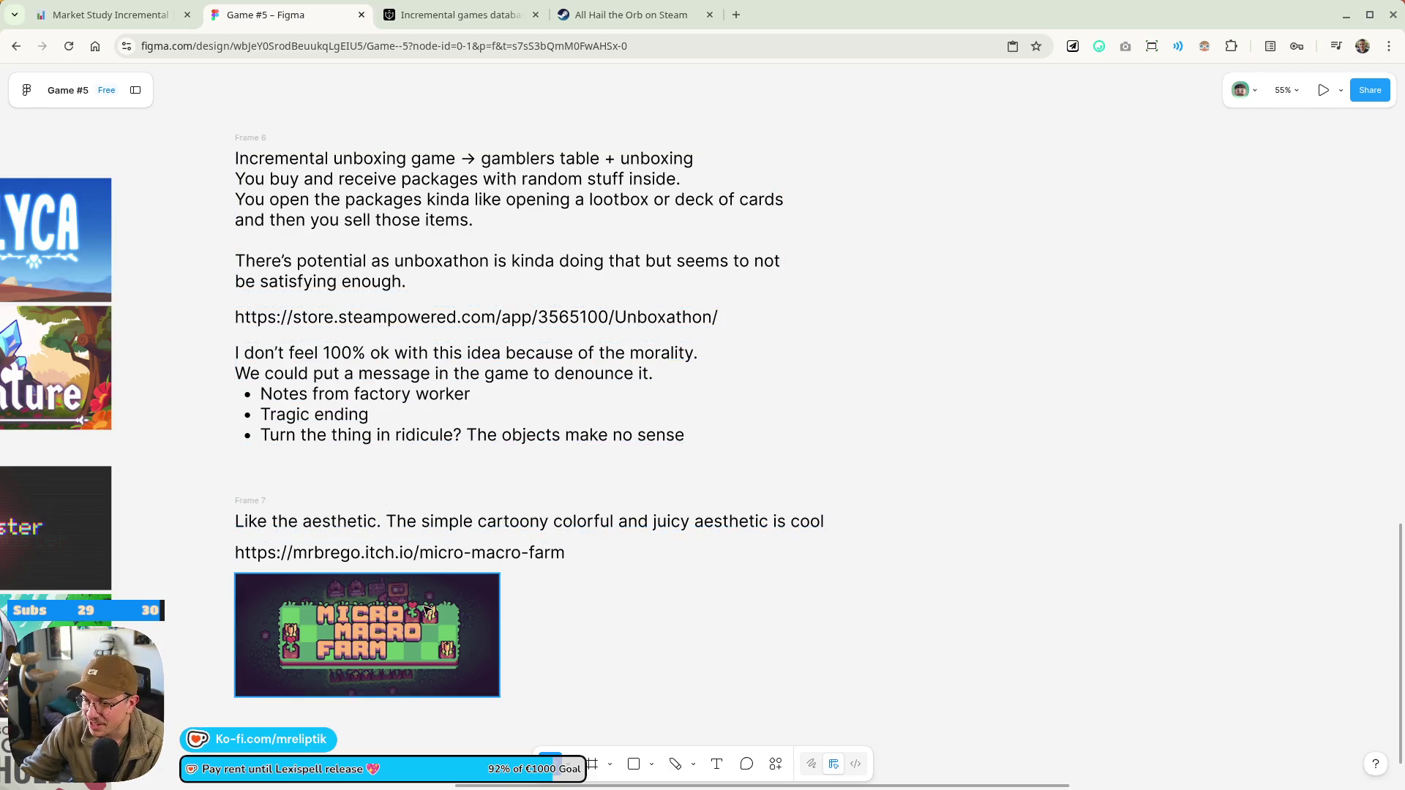
scroll(351, 498, up, 2)
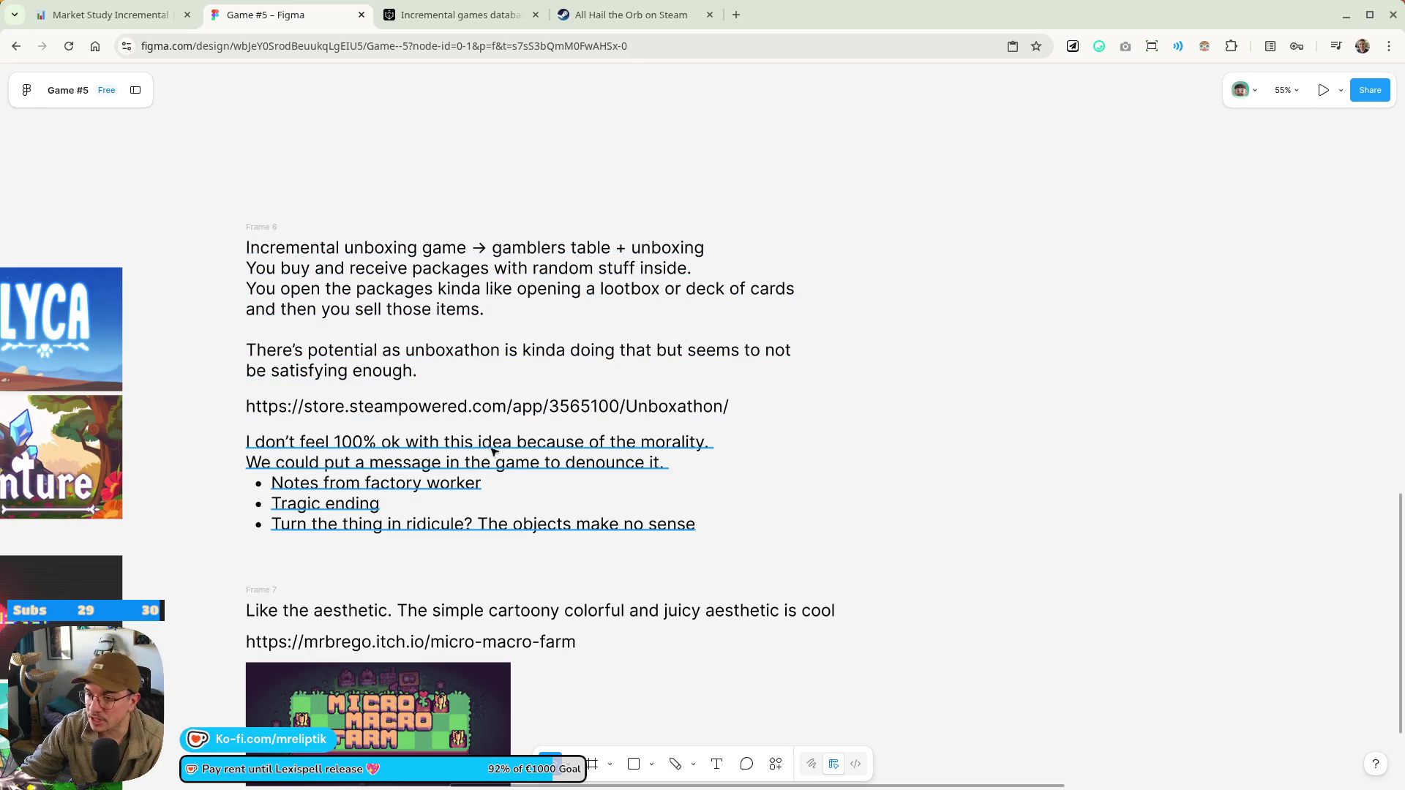
scroll(439, 471, down, 5)
scroll(476, 466, up, 4)
scroll(595, 467, down, 1)
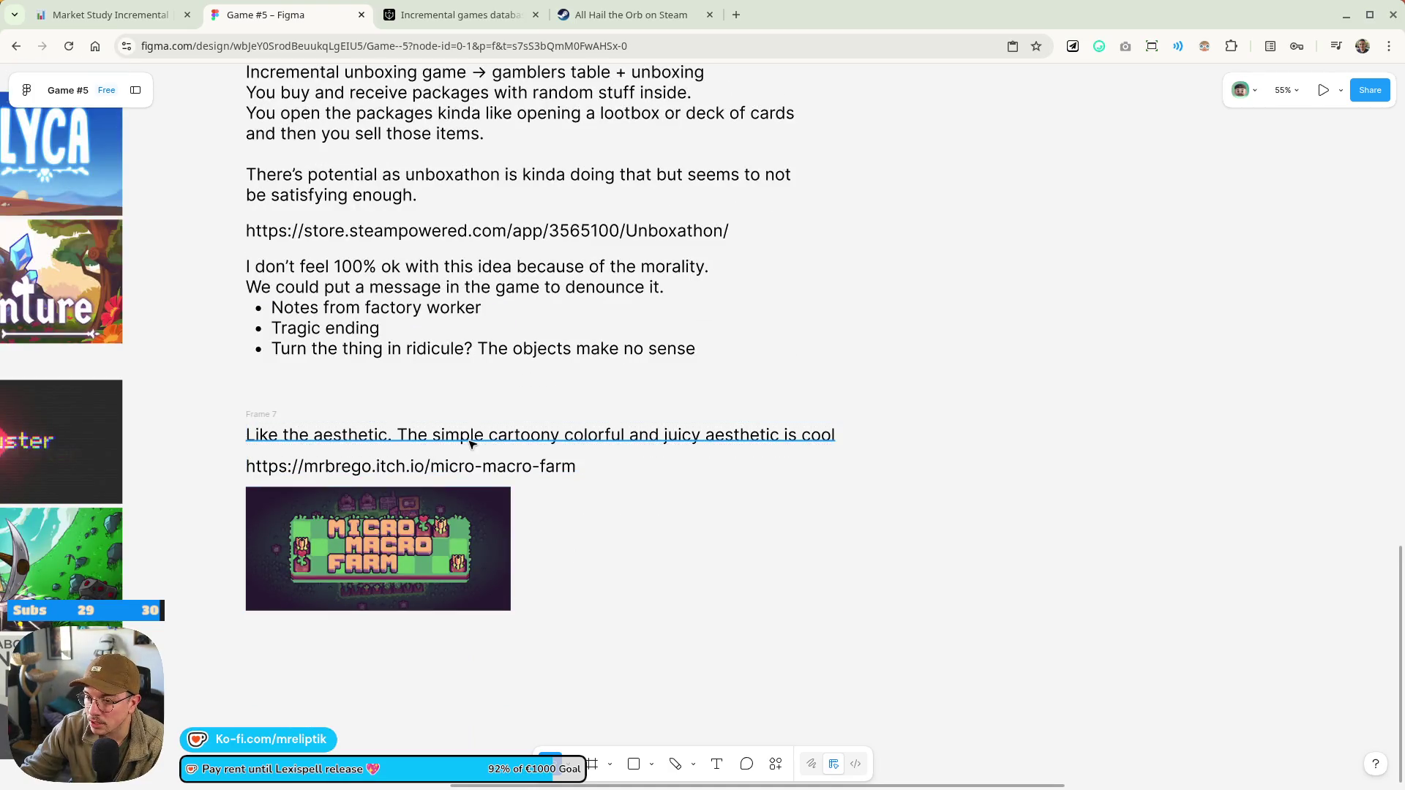
scroll(595, 466, down, 3)
scroll(608, 525, down, 1)
mouse_move(608, 525)
mouse_down()
mouse_move(585, 479)
mouse_move(489, 498)
mouse_up()
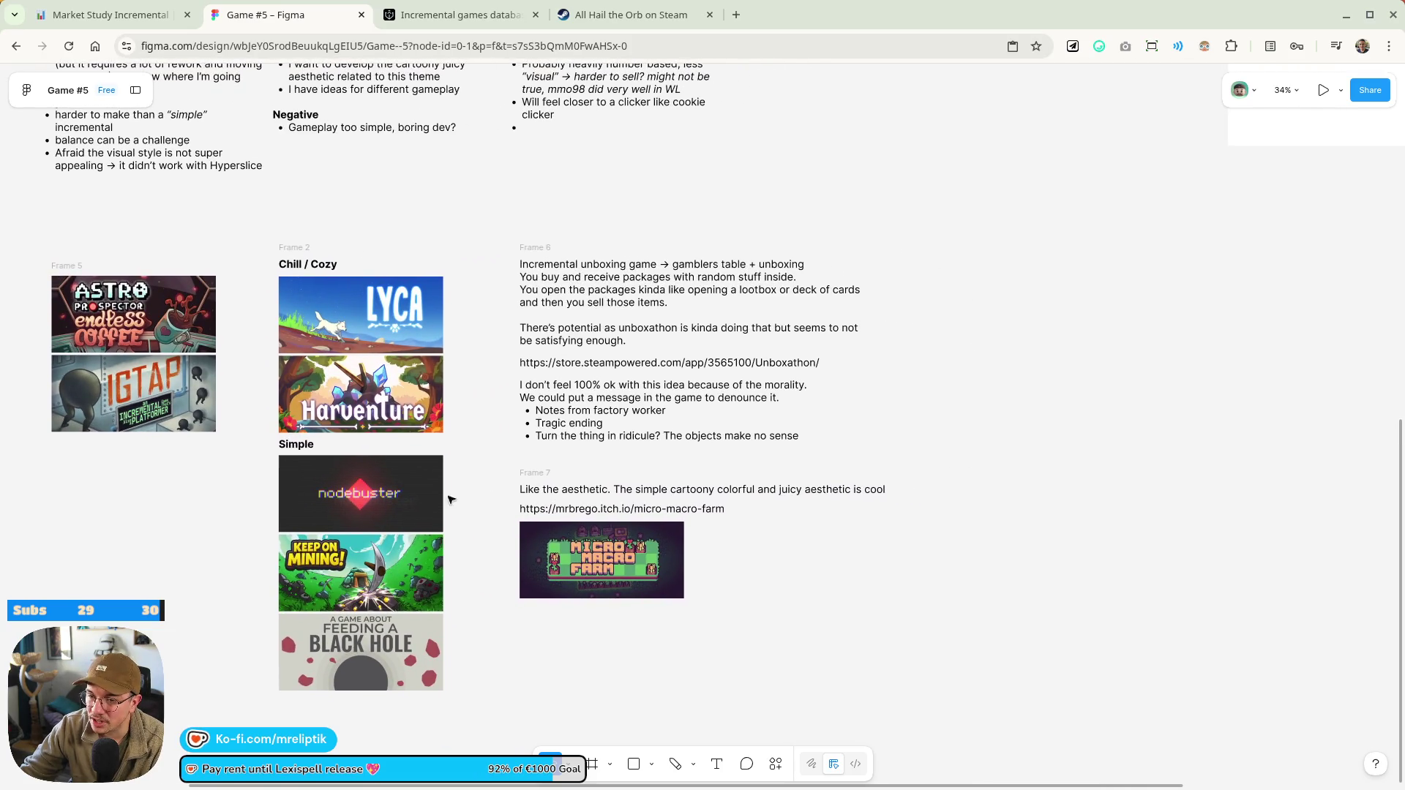
scroll(219, 336, up, 3)
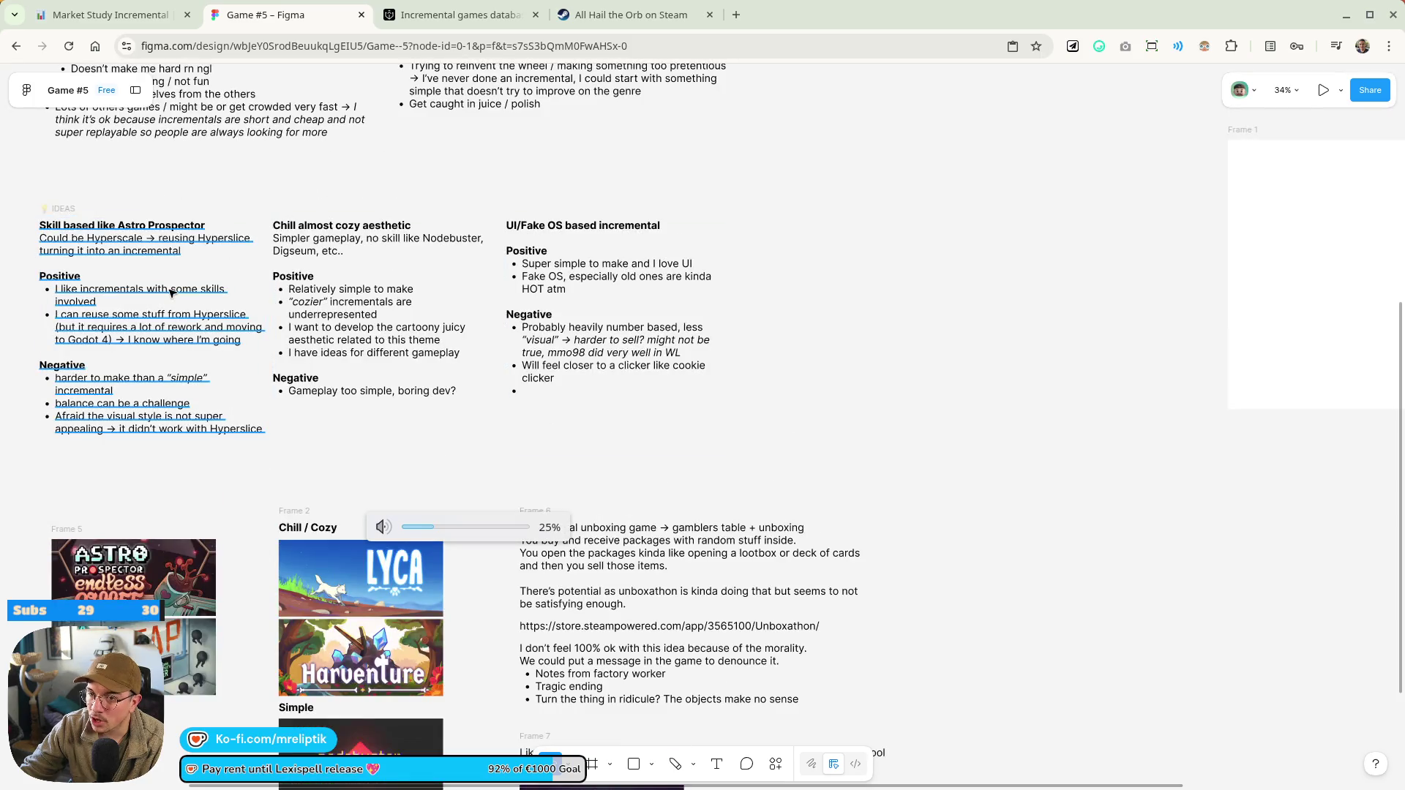
click(92, 320)
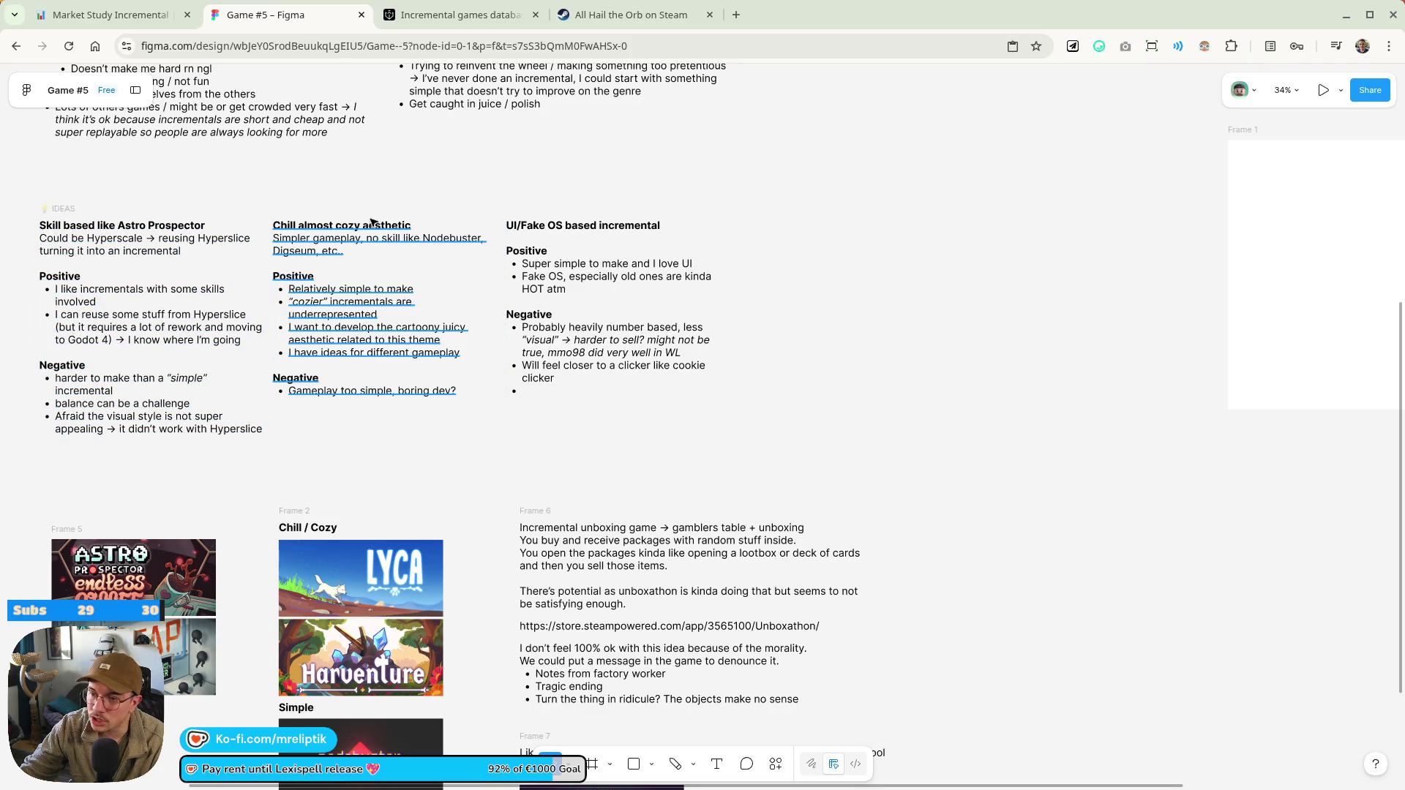
scroll(433, 471, down, 5)
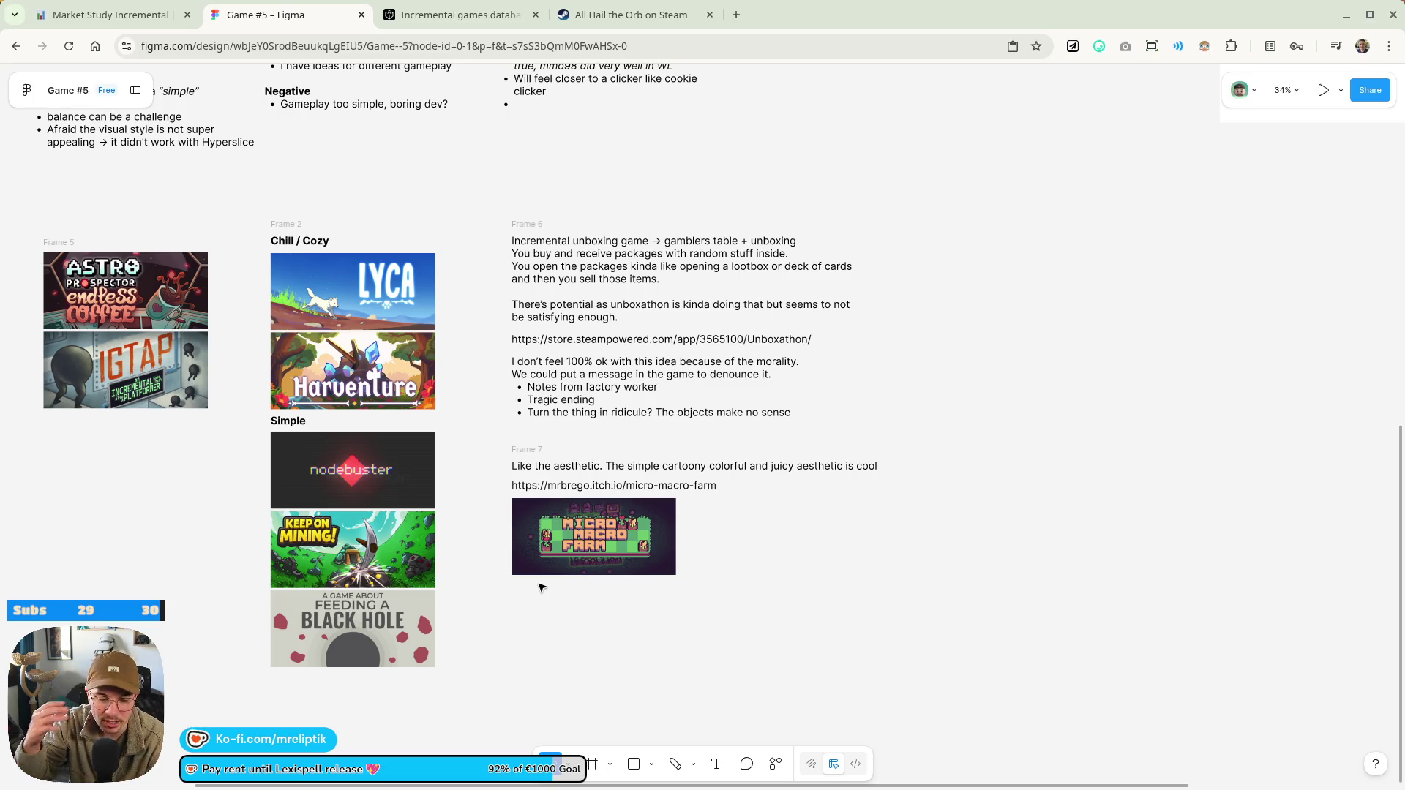
scroll(347, 275, up, 5)
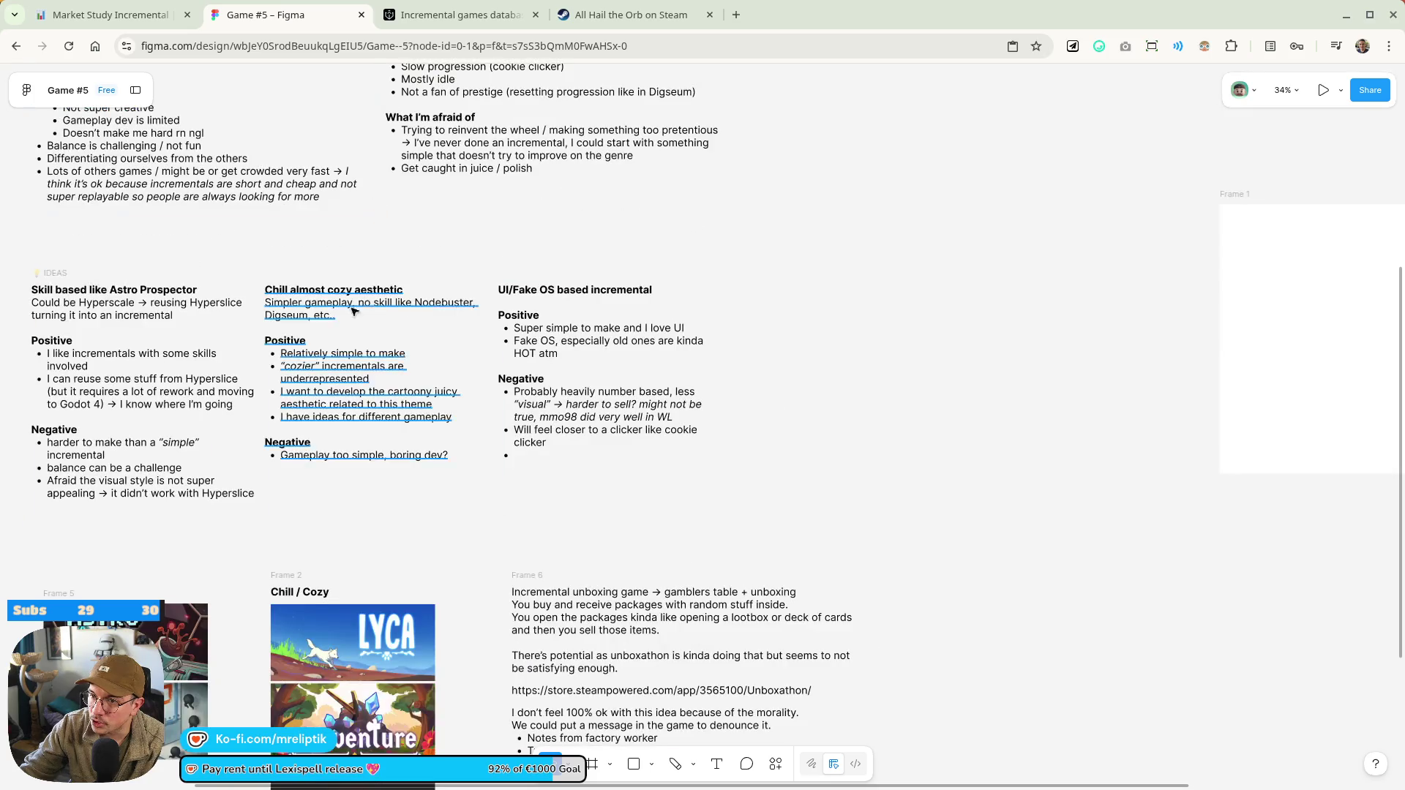
scroll(347, 275, down, 6)
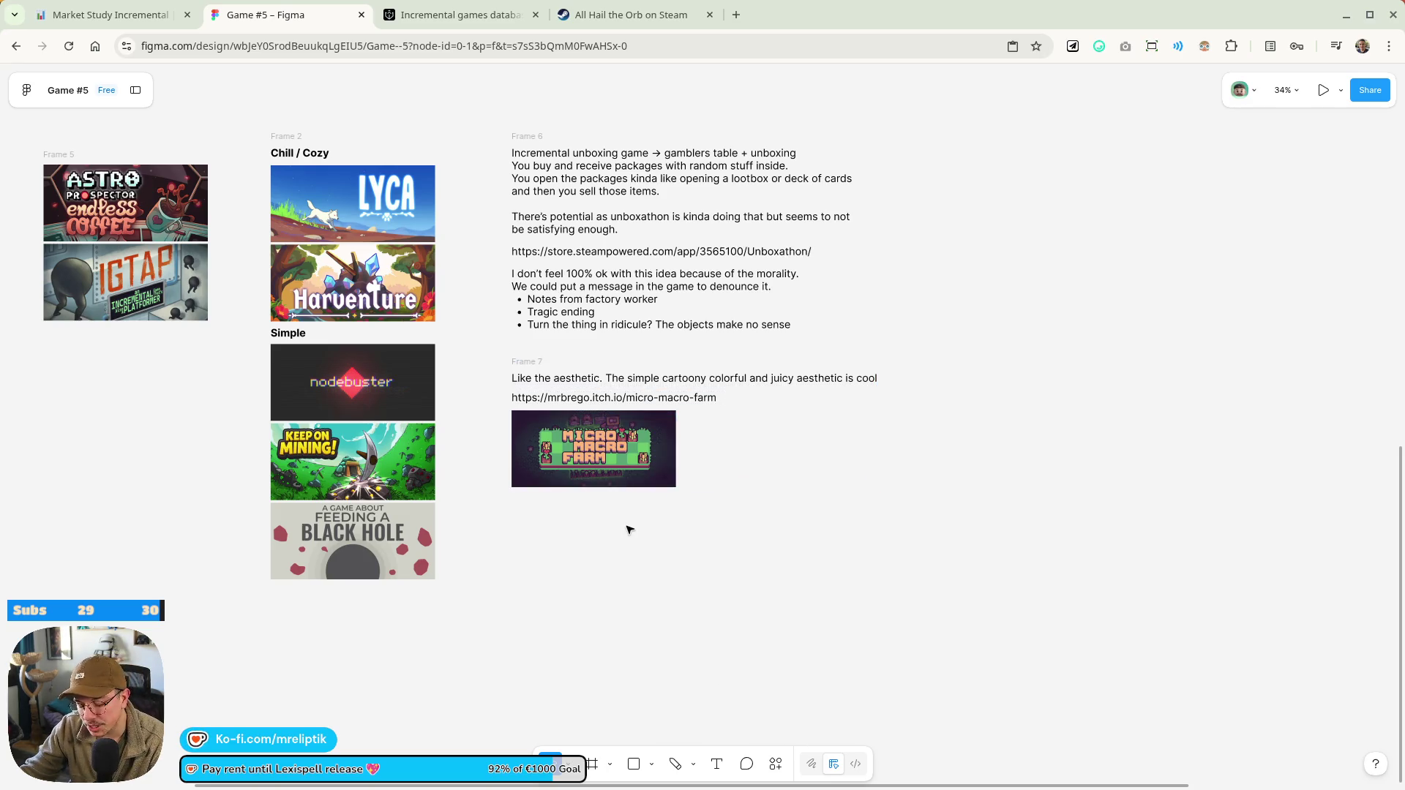
key(XF86AudioLowerVolume)
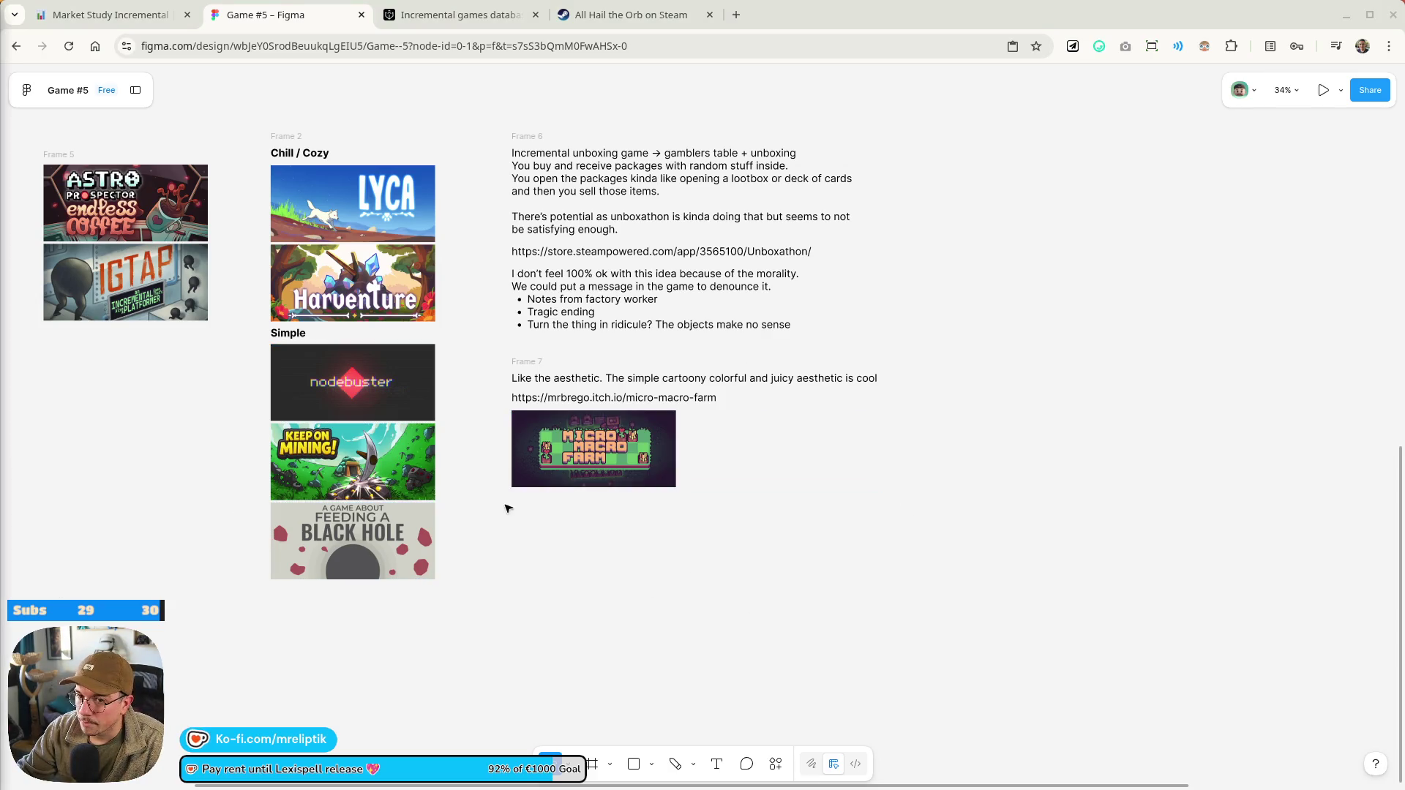
Start a new negative bullet in the Chill almost cozy aesthetic column with the farm idea concern
scroll(498, 320, up, 2)
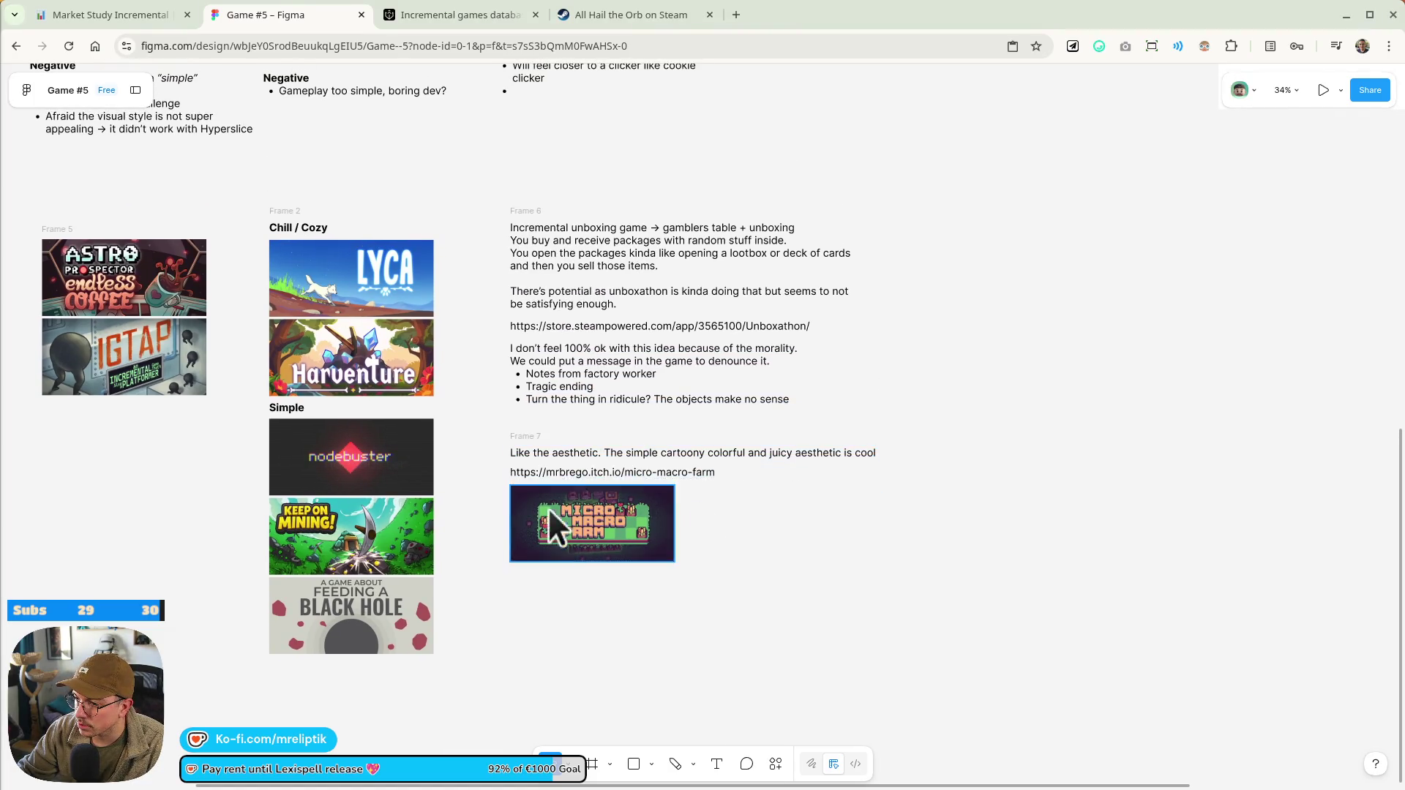
scroll(512, 490, up, 7)
scroll(513, 490, left, 4)
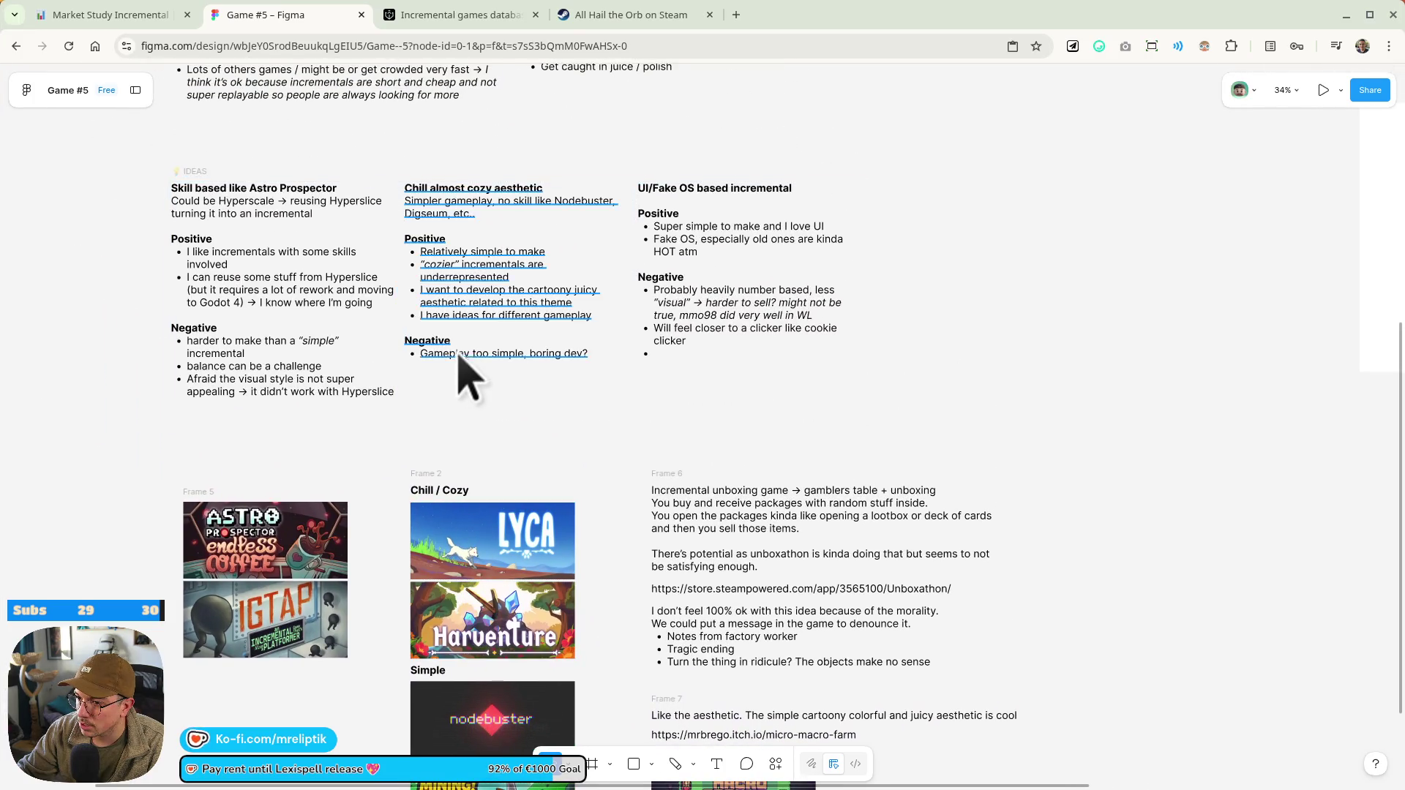
double_click(590, 356)
click(590, 356)
key(Return)
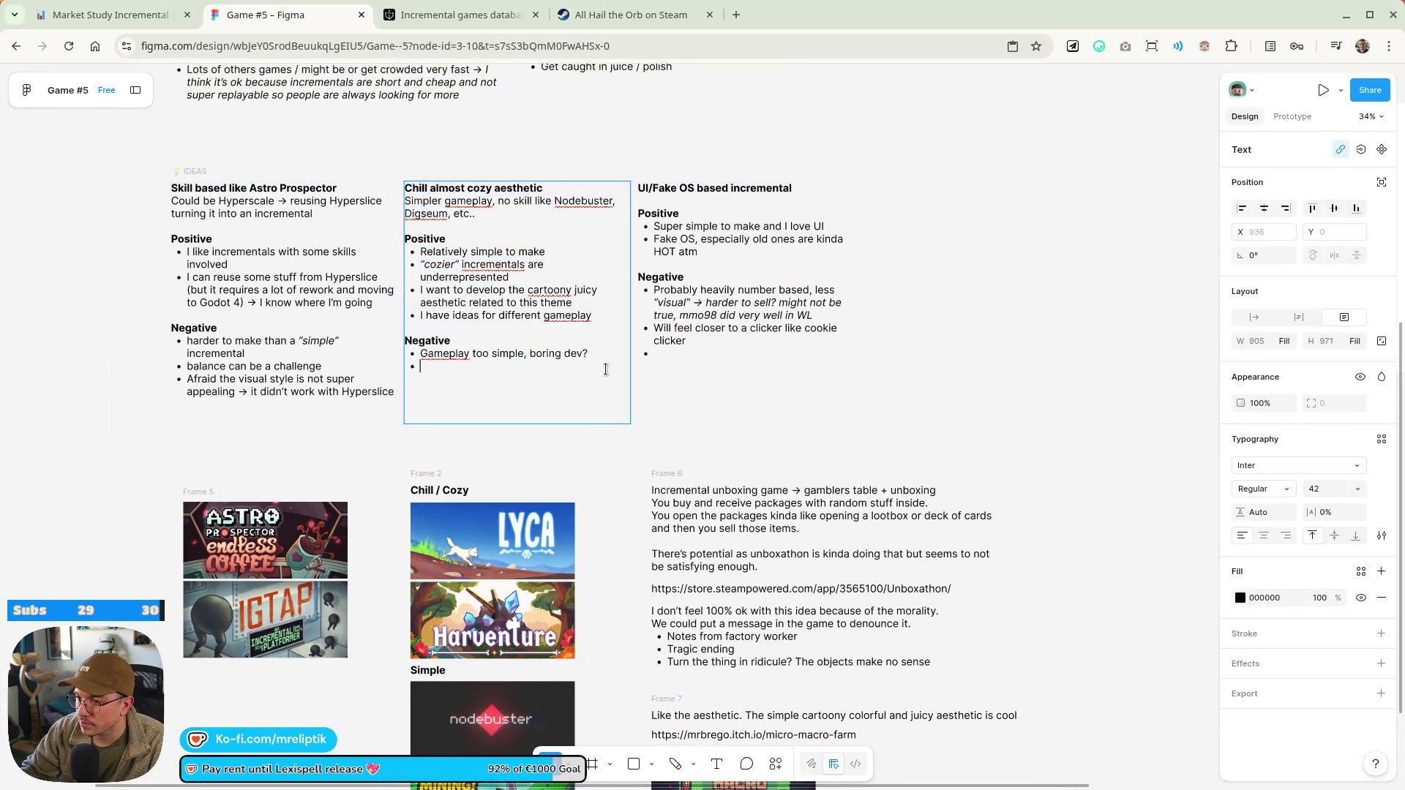
text(F)
key(BackSpace)
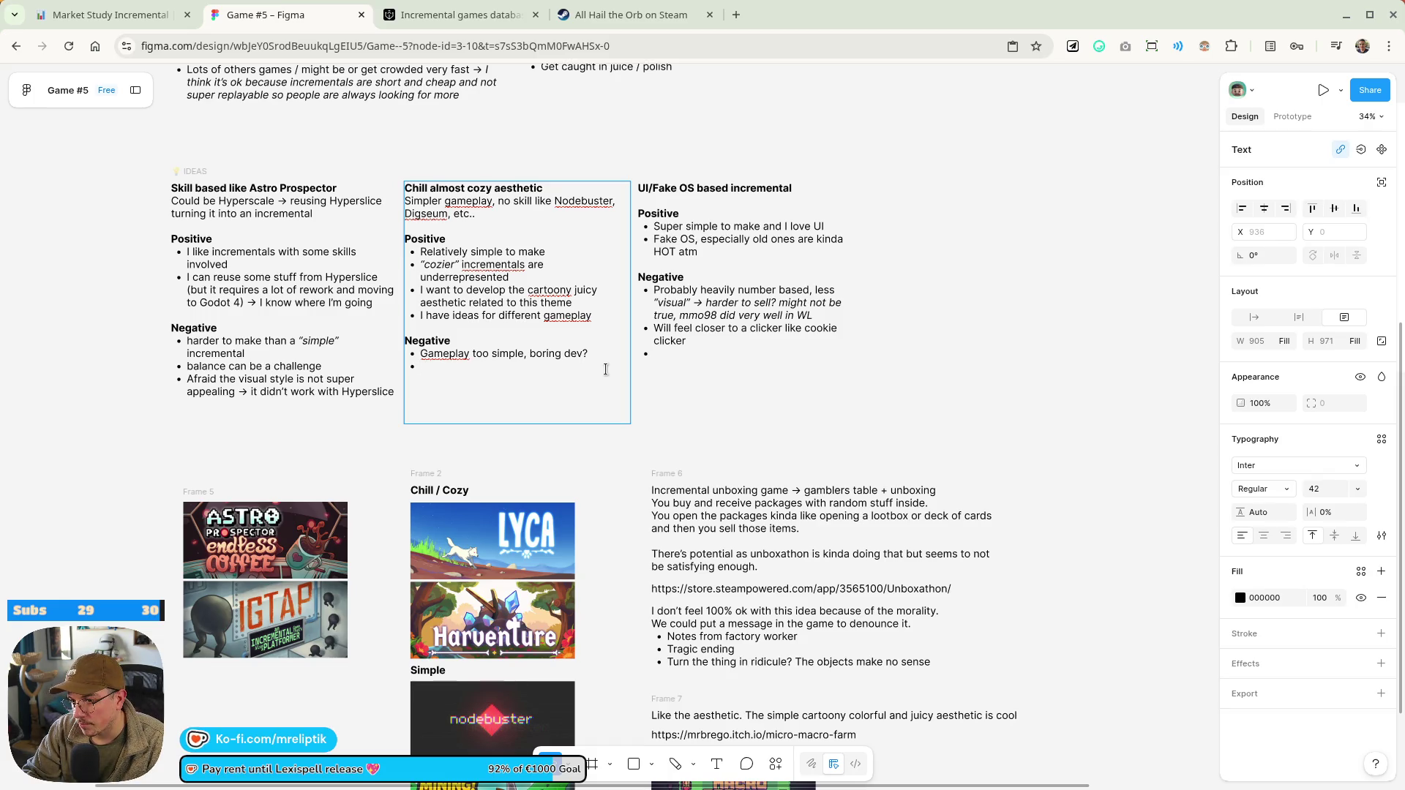
text(Fa)
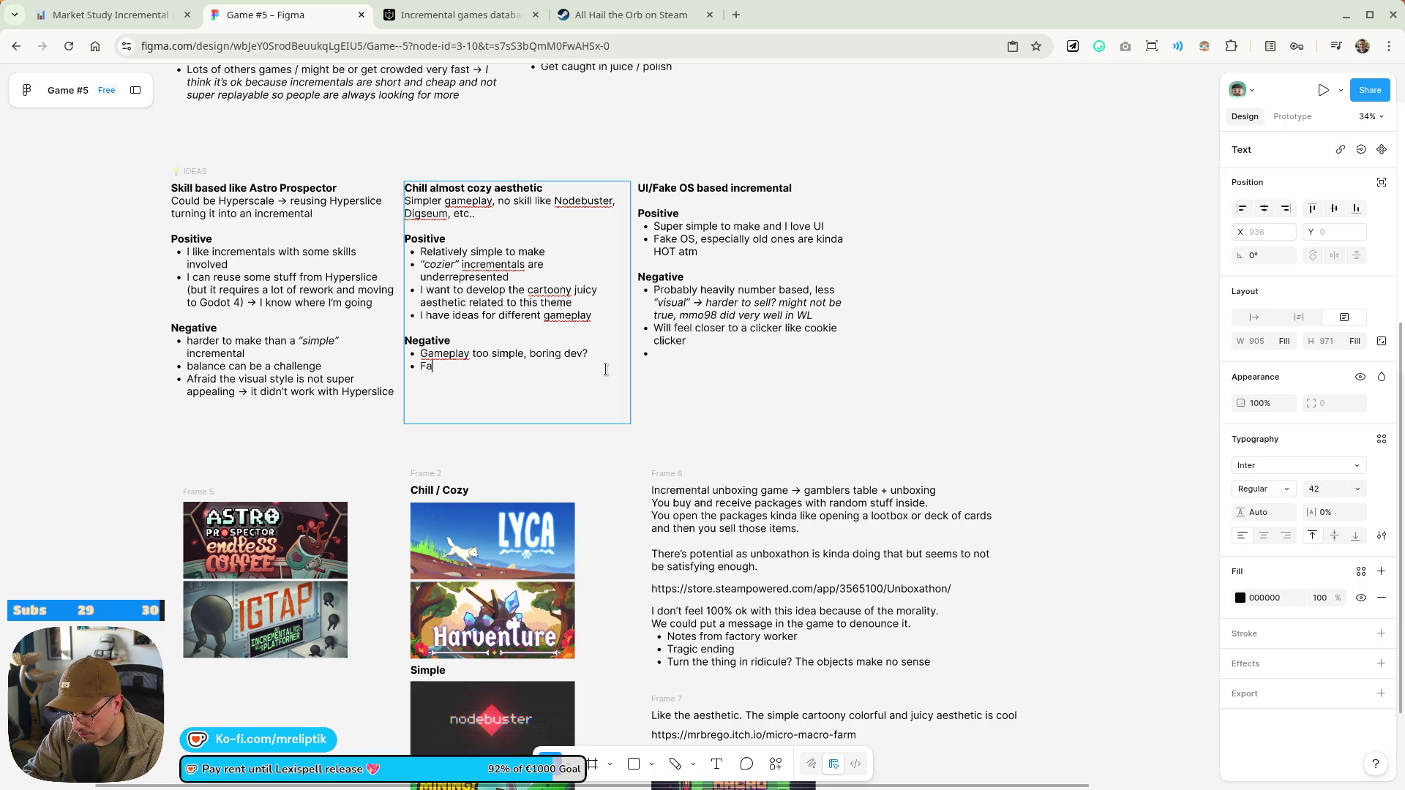
text(rmdea ->)
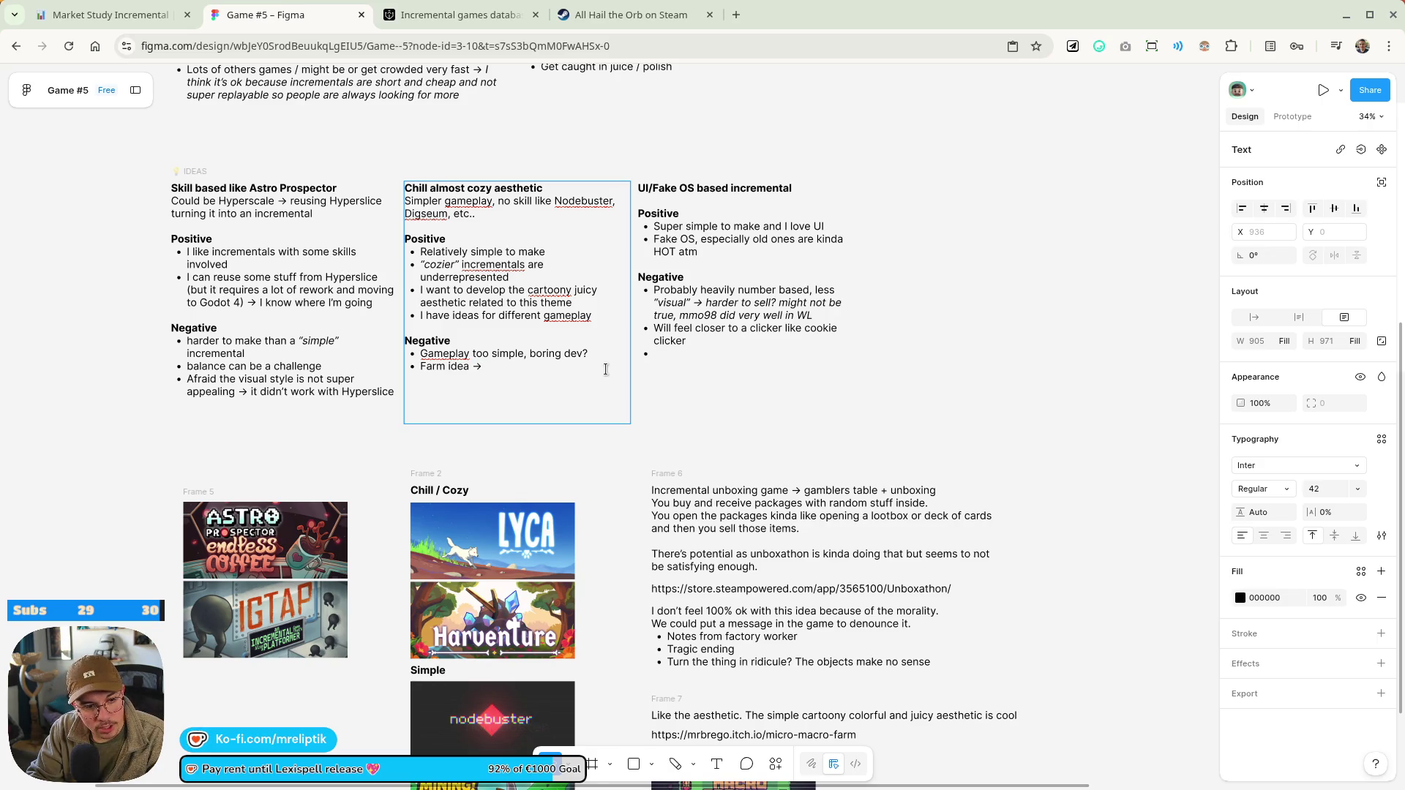
text(as)
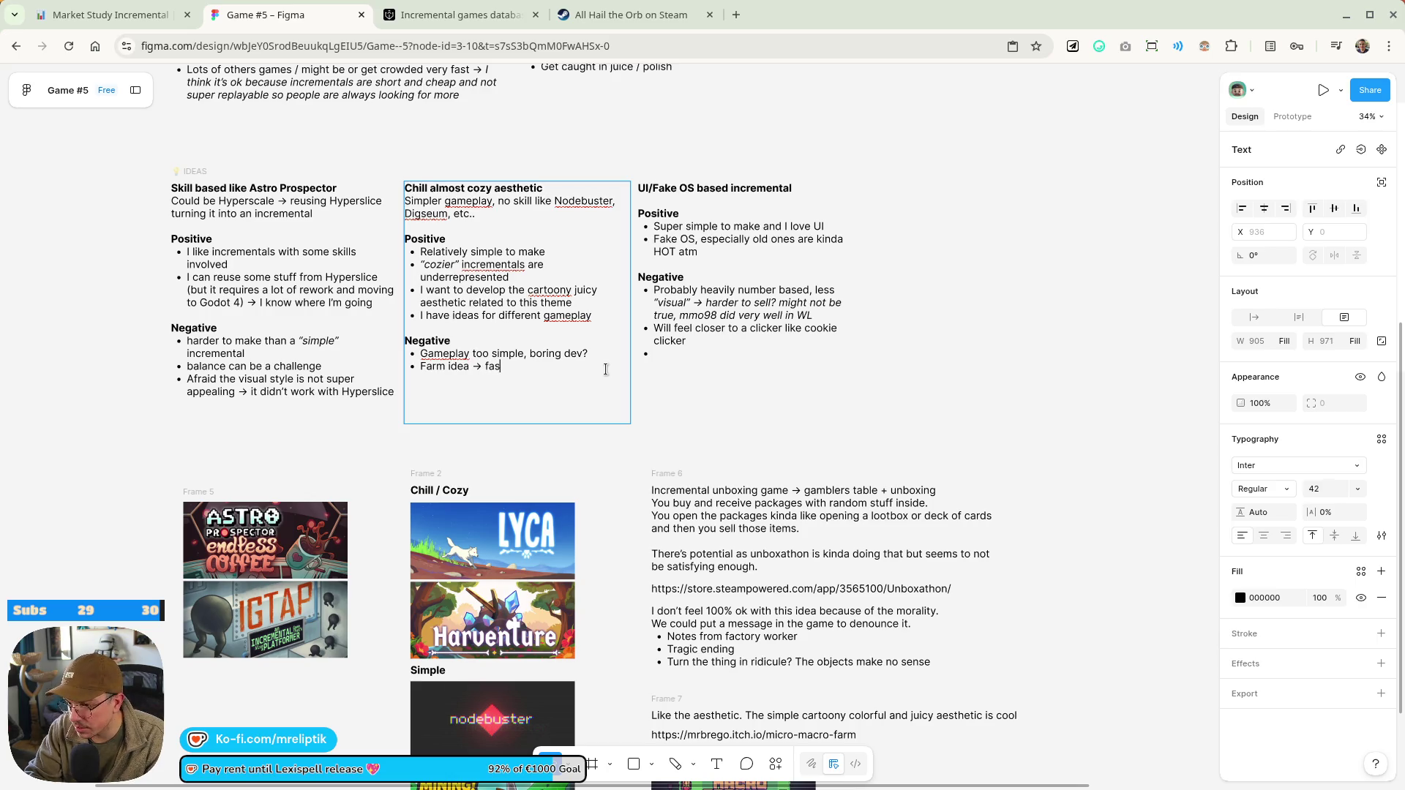
key(BackSpace)
text(ntaisy not )
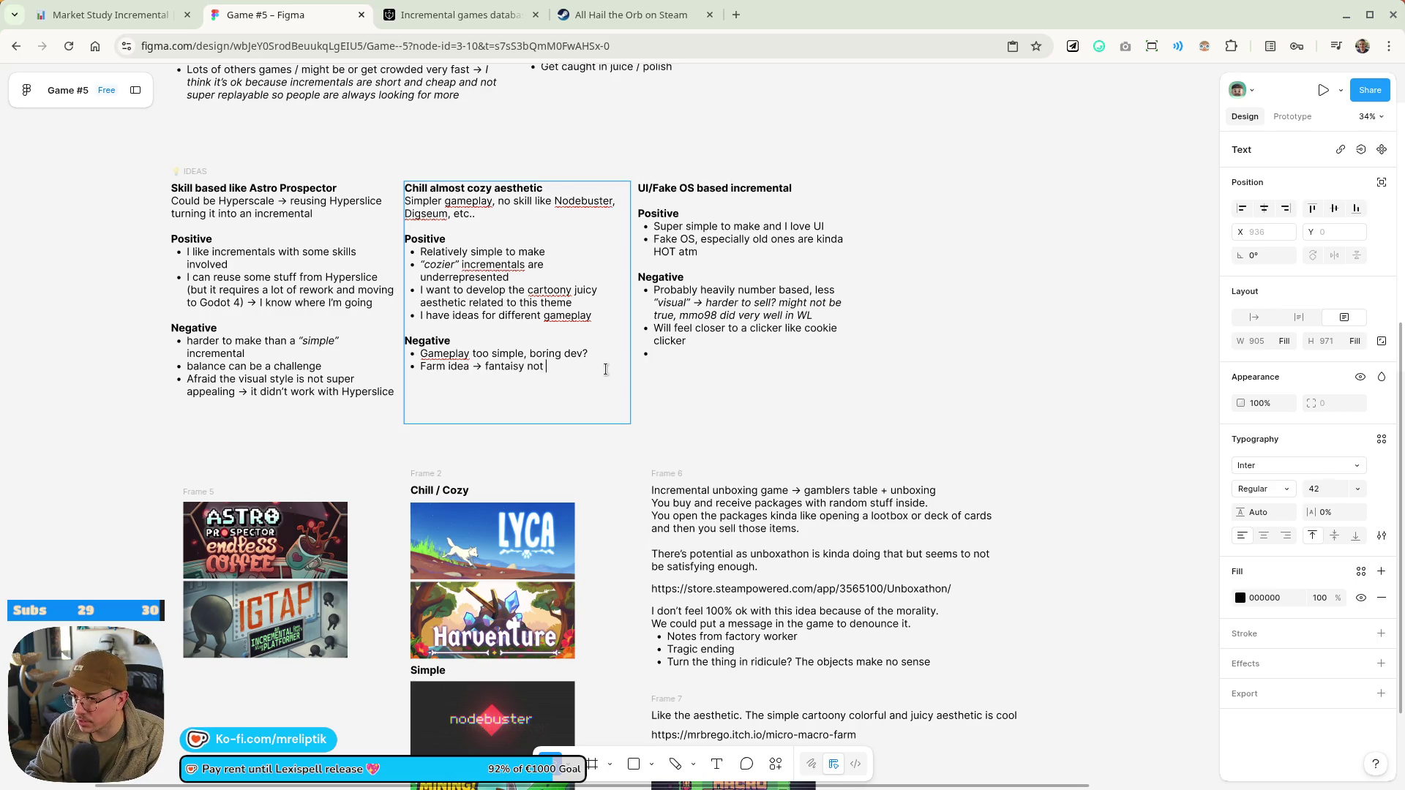
text(strong enough?)
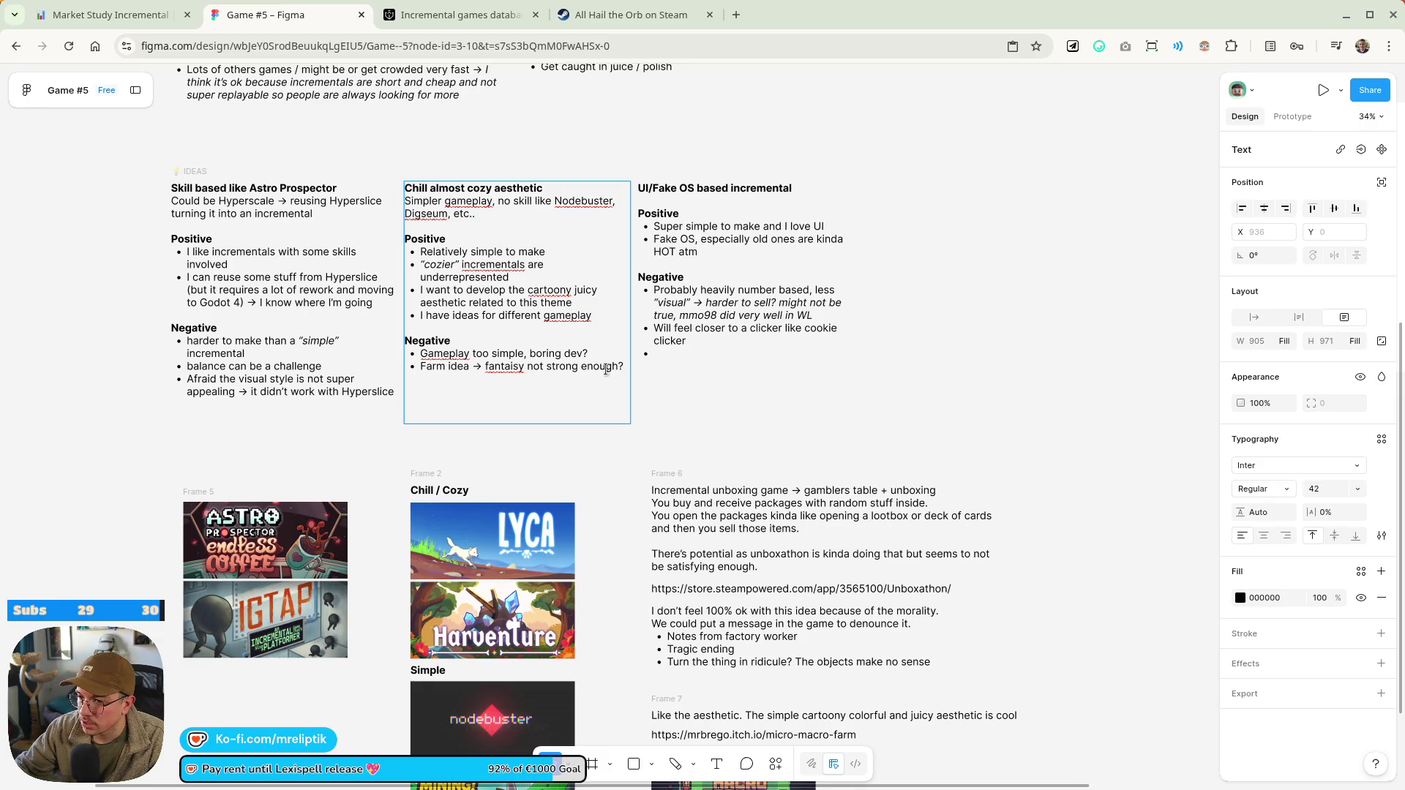
Correct the 'fantaisy' typo to 'fantasy' and select the UI/Fake OS idea box
scroll(518, 381, up, 6)
click(556, 354)
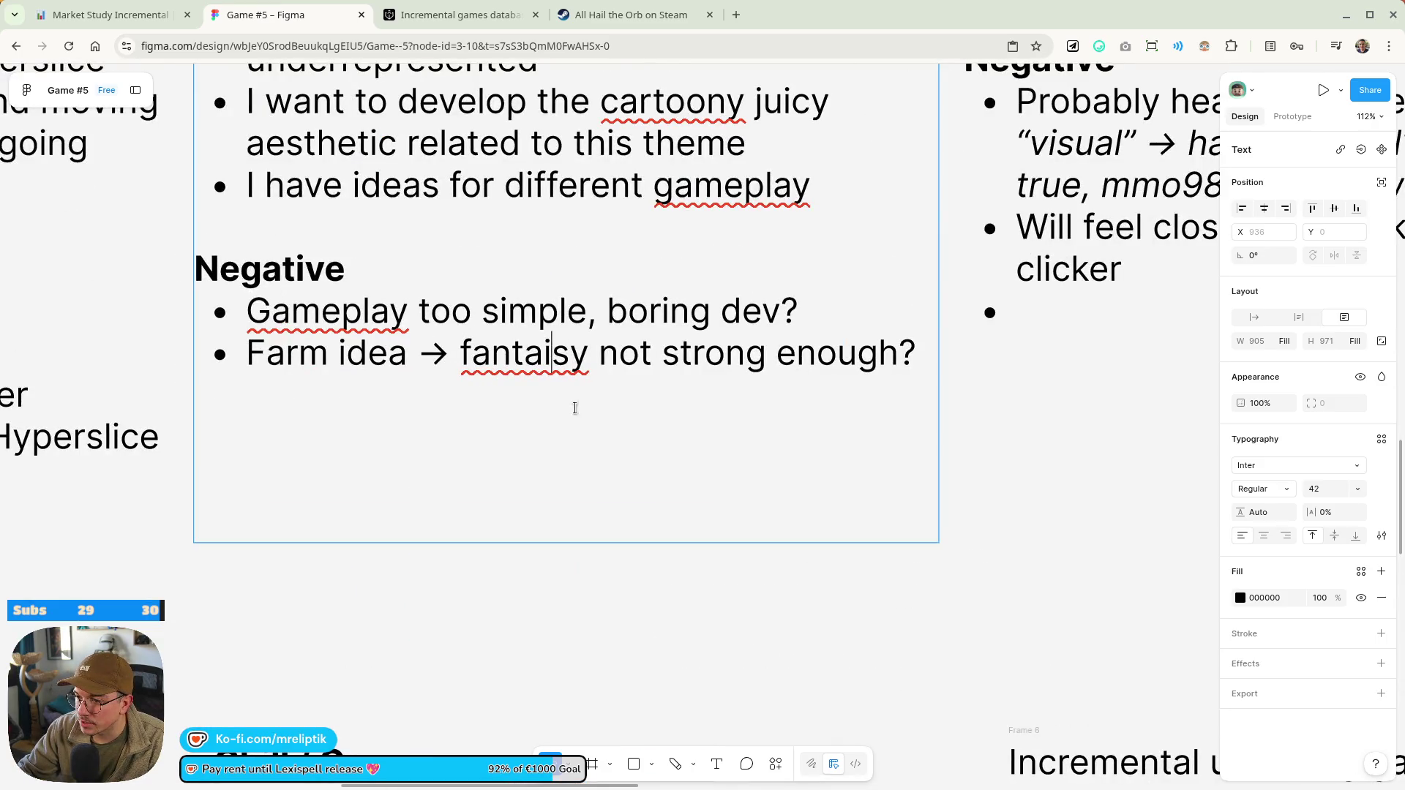
key(BackSpace)
scroll(543, 405, down, 5)
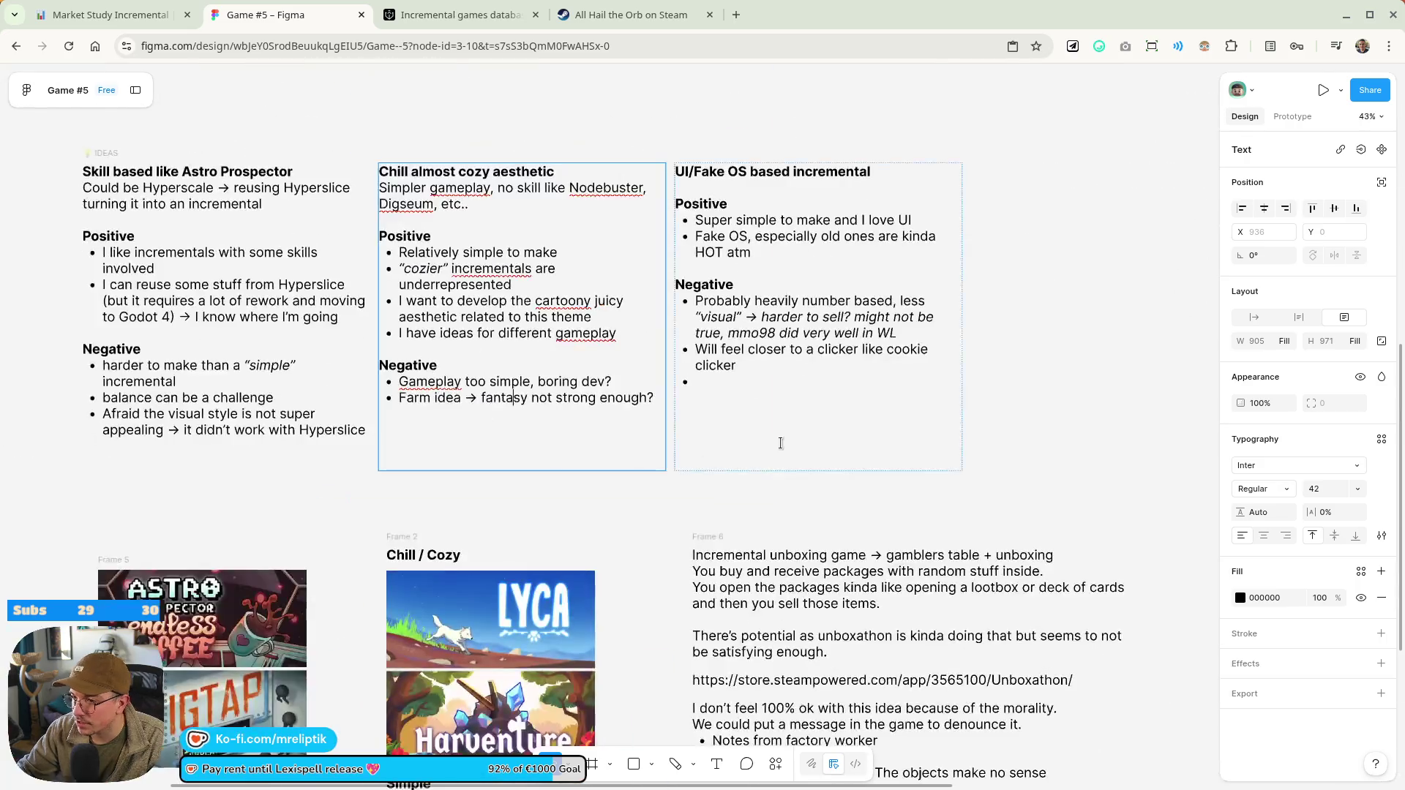
scroll(415, 438, down, 3)
click(589, 362)
Duplicate the Frame 6 unboxing note beside the UI/Fake OS column and select its text for replacing
scroll(599, 402, up, 4)
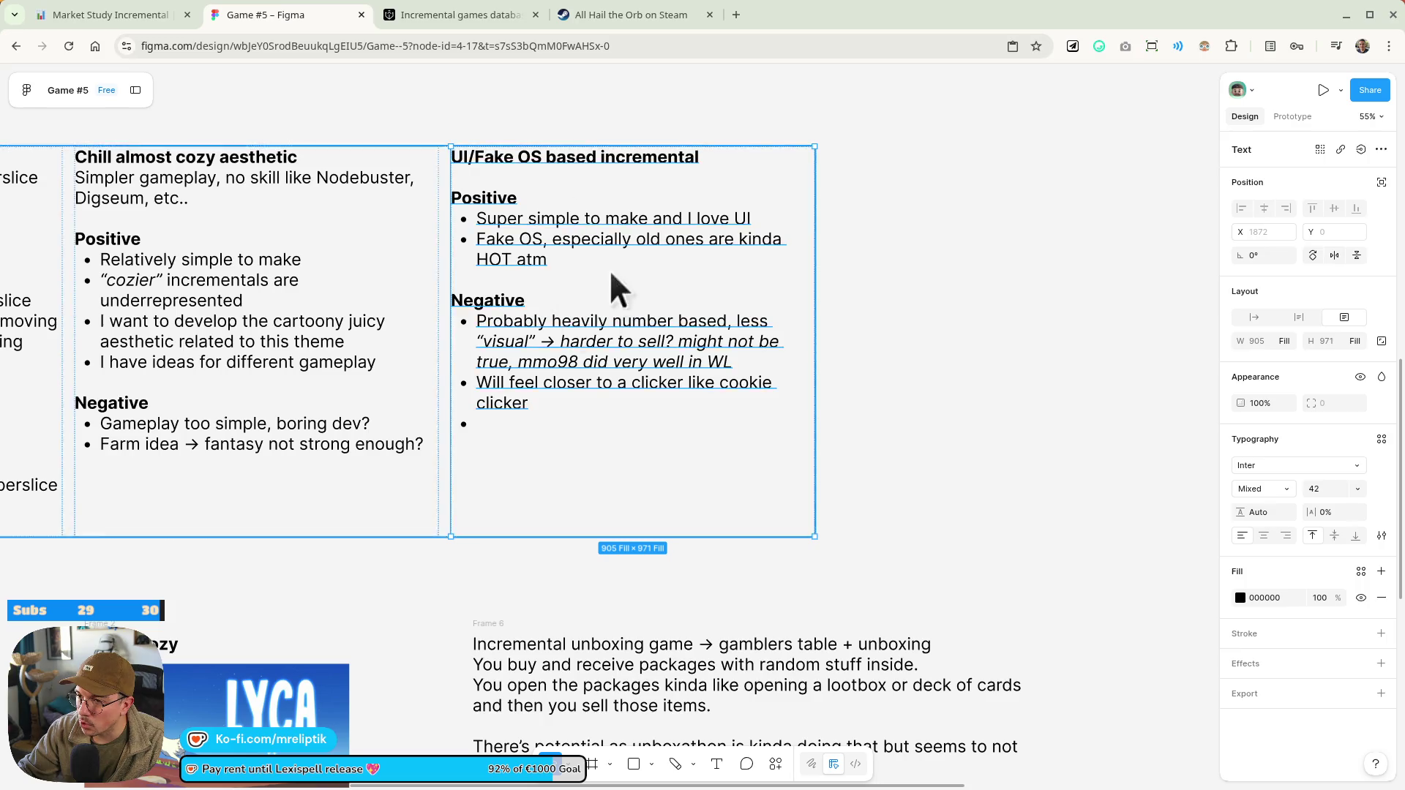
scroll(607, 271, right, 5)
scroll(524, 347, down, 4)
scroll(270, 521, up, 2)
scroll(271, 522, down, 5)
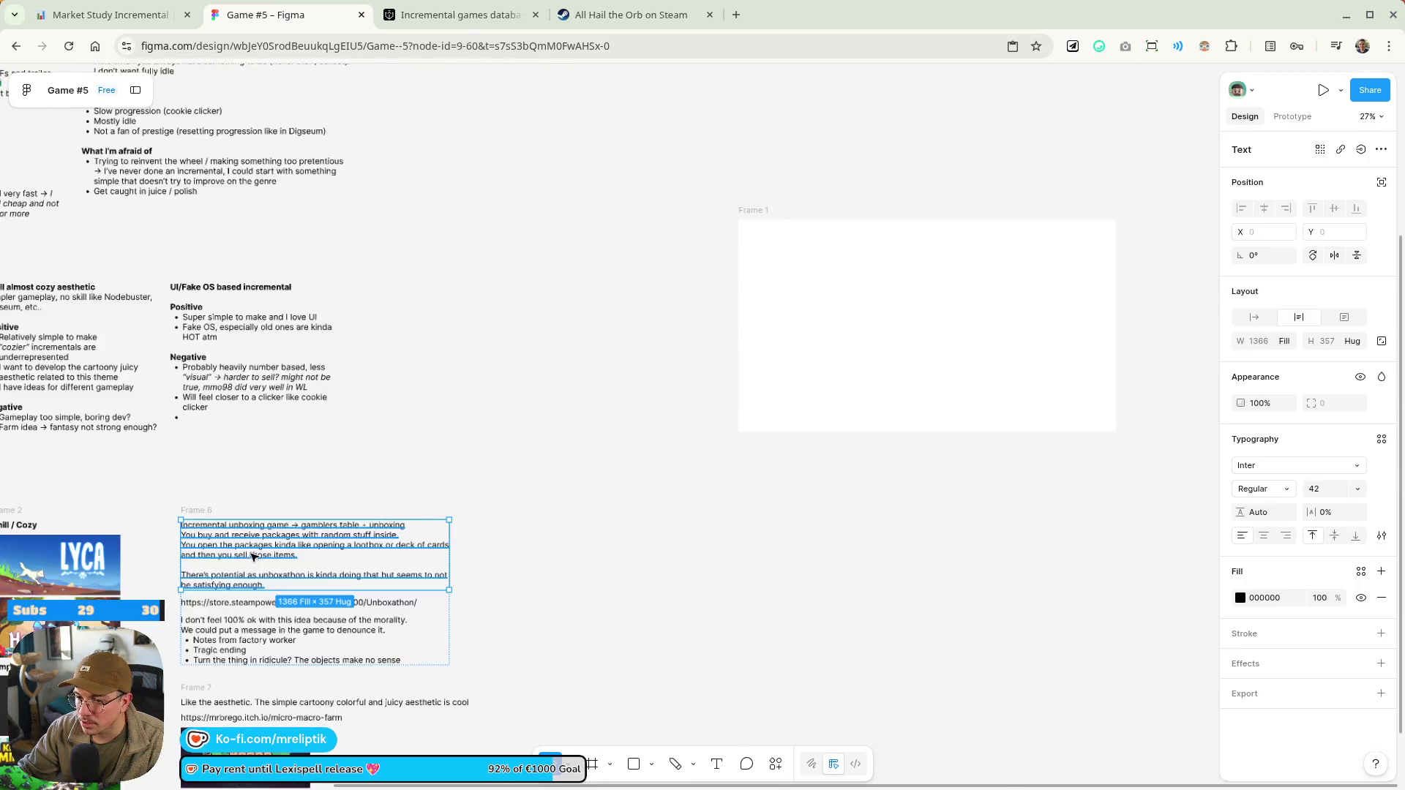
mouse_move(201, 710)
mouse_down()
mouse_move(408, 477)
mouse_move(392, 468)
mouse_up()
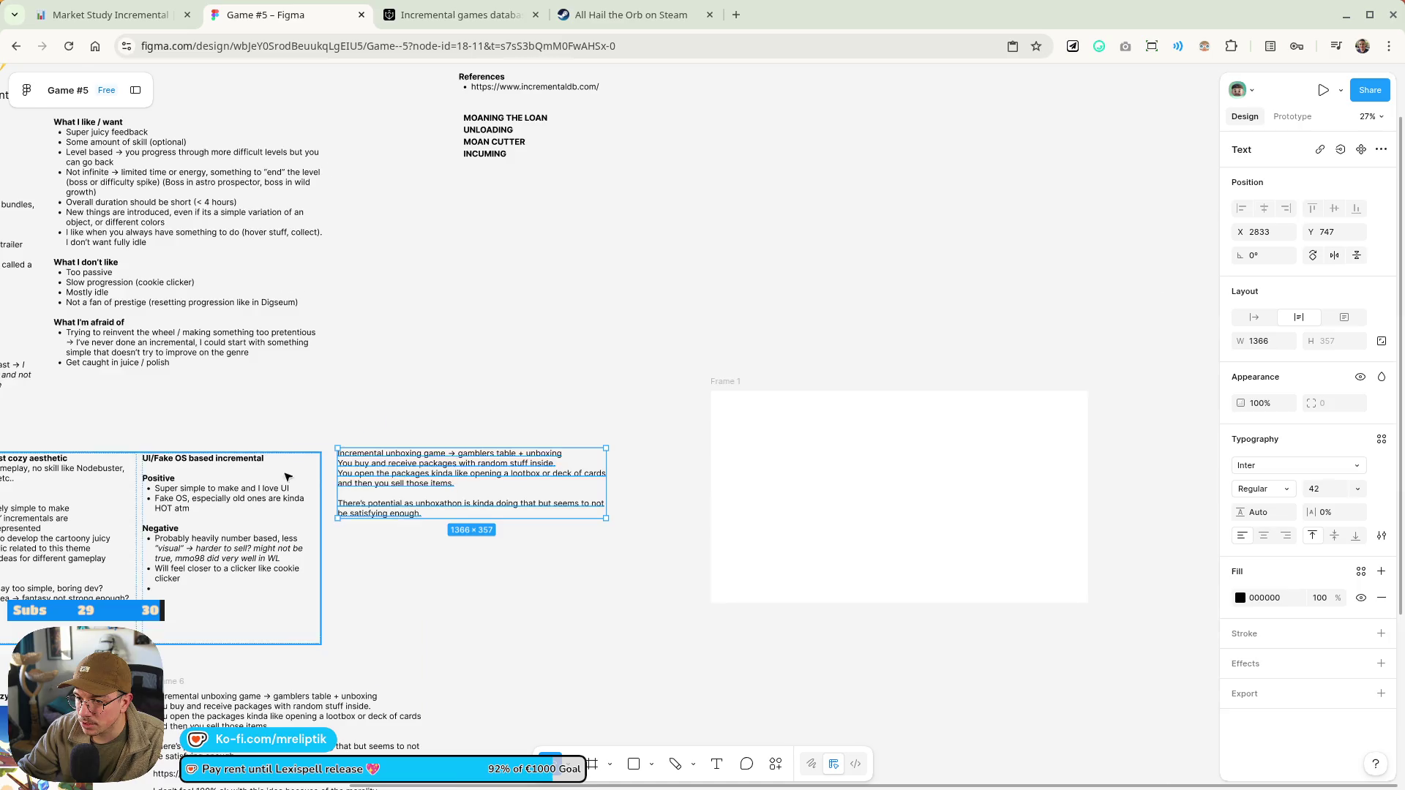
scroll(285, 474, up, 5)
key(Return)
Type 'OS idea' and 'you destroy spam and viruses' into the copied note
text(OS idea)
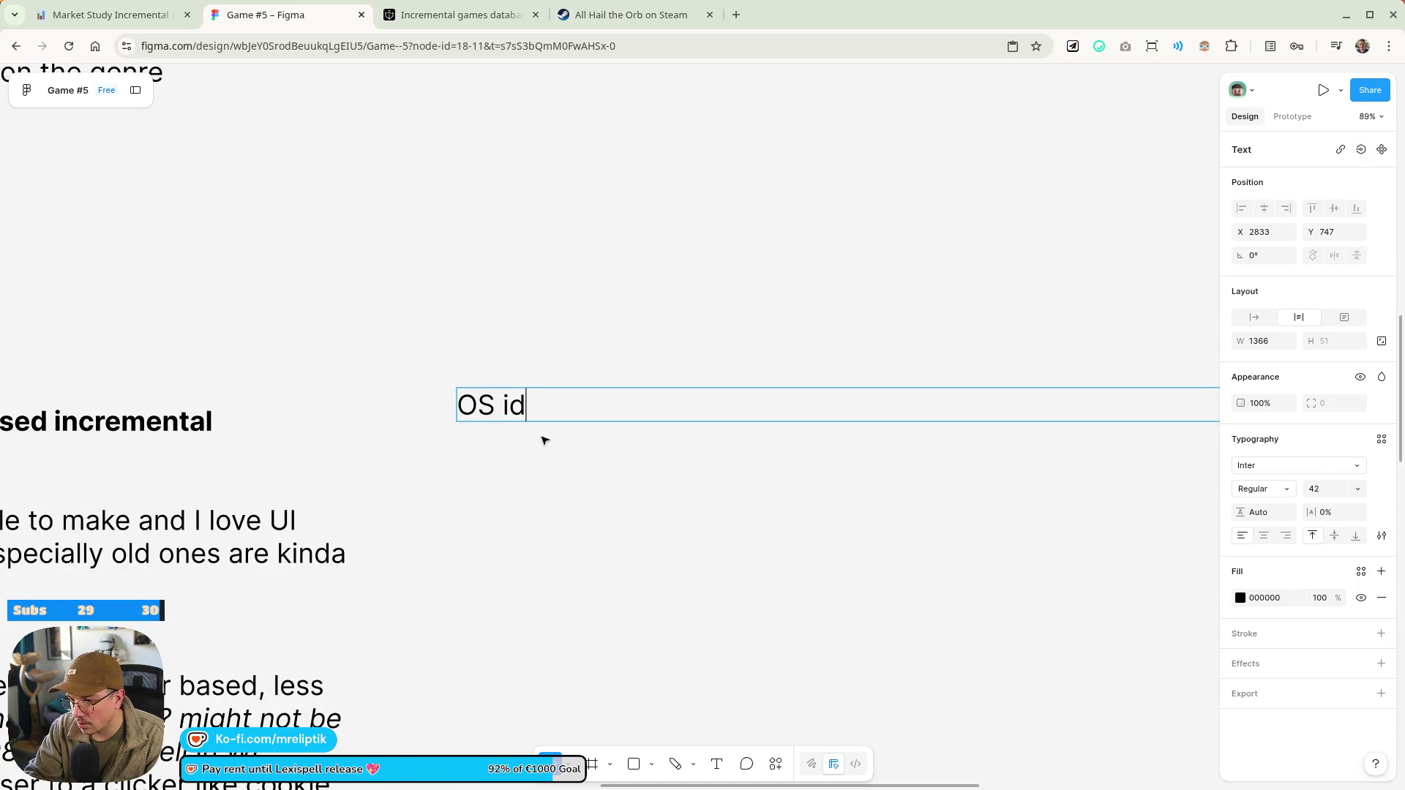
key(Return)
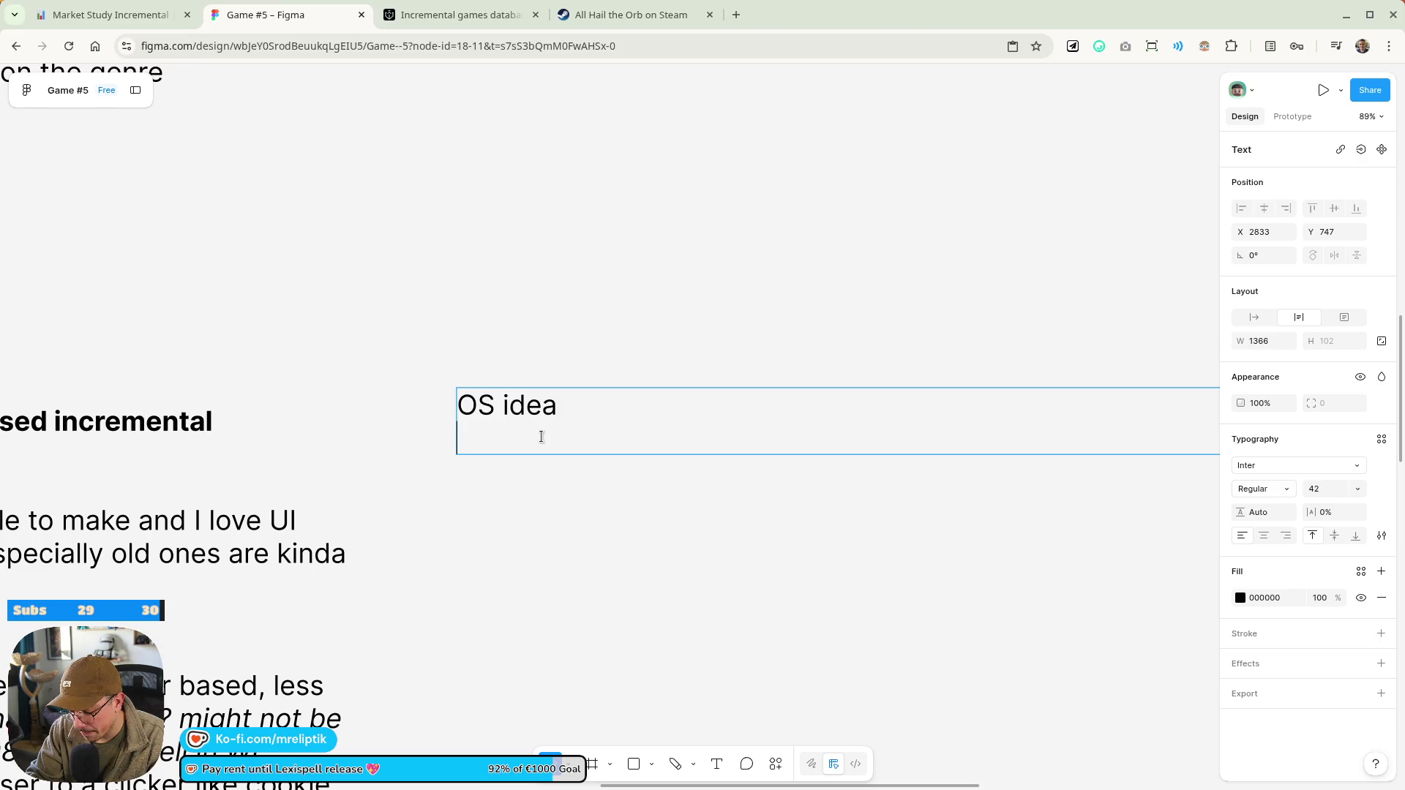
text(you)
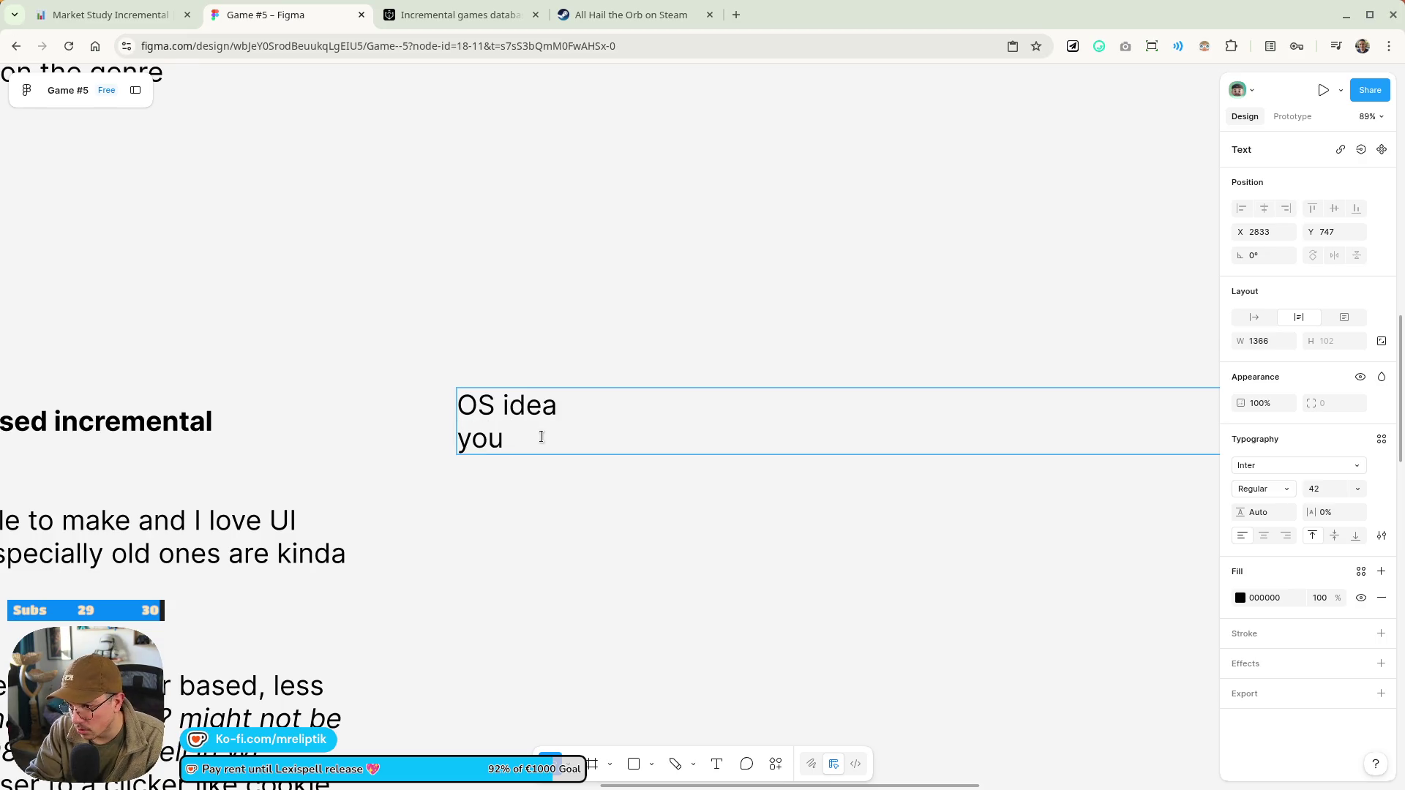
text( destroy )
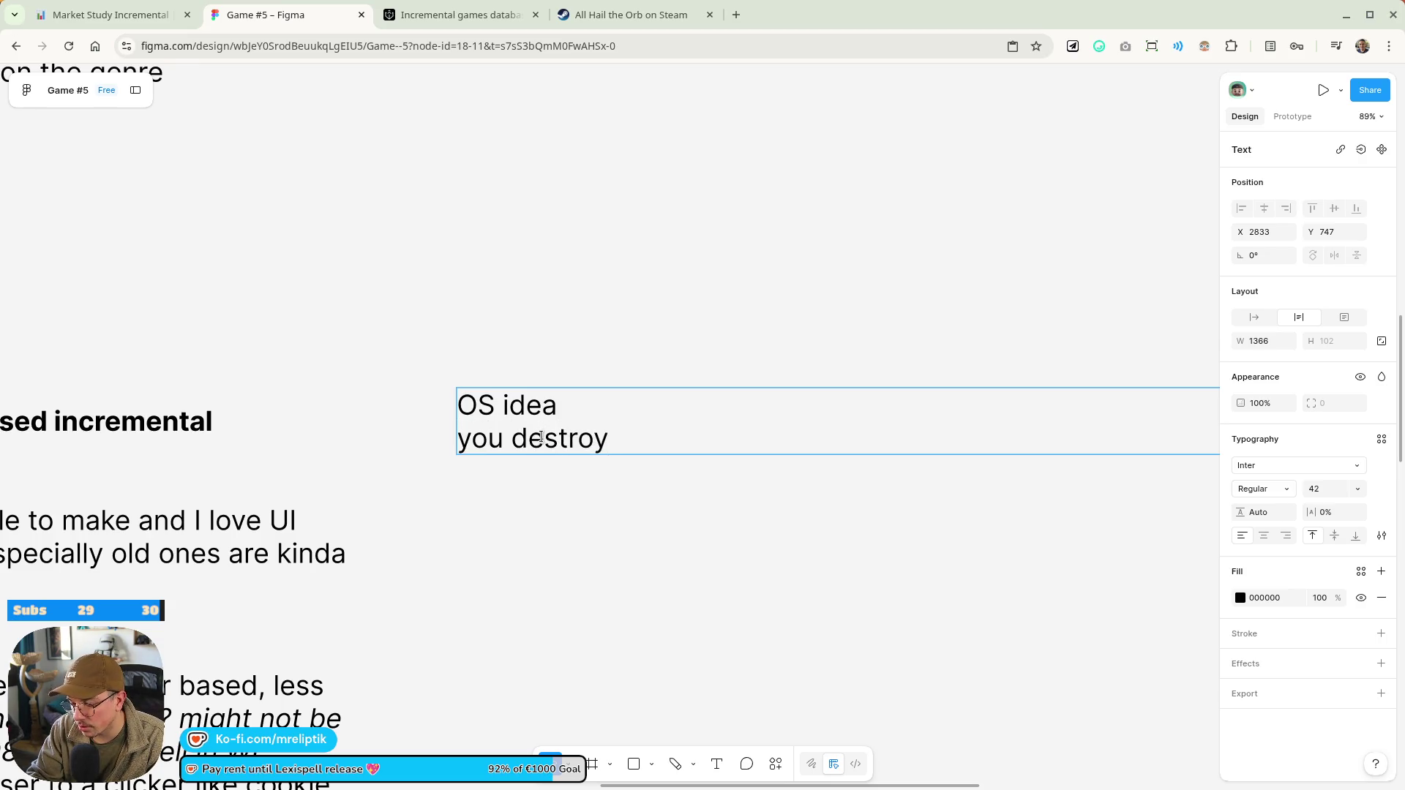
text(spam a)
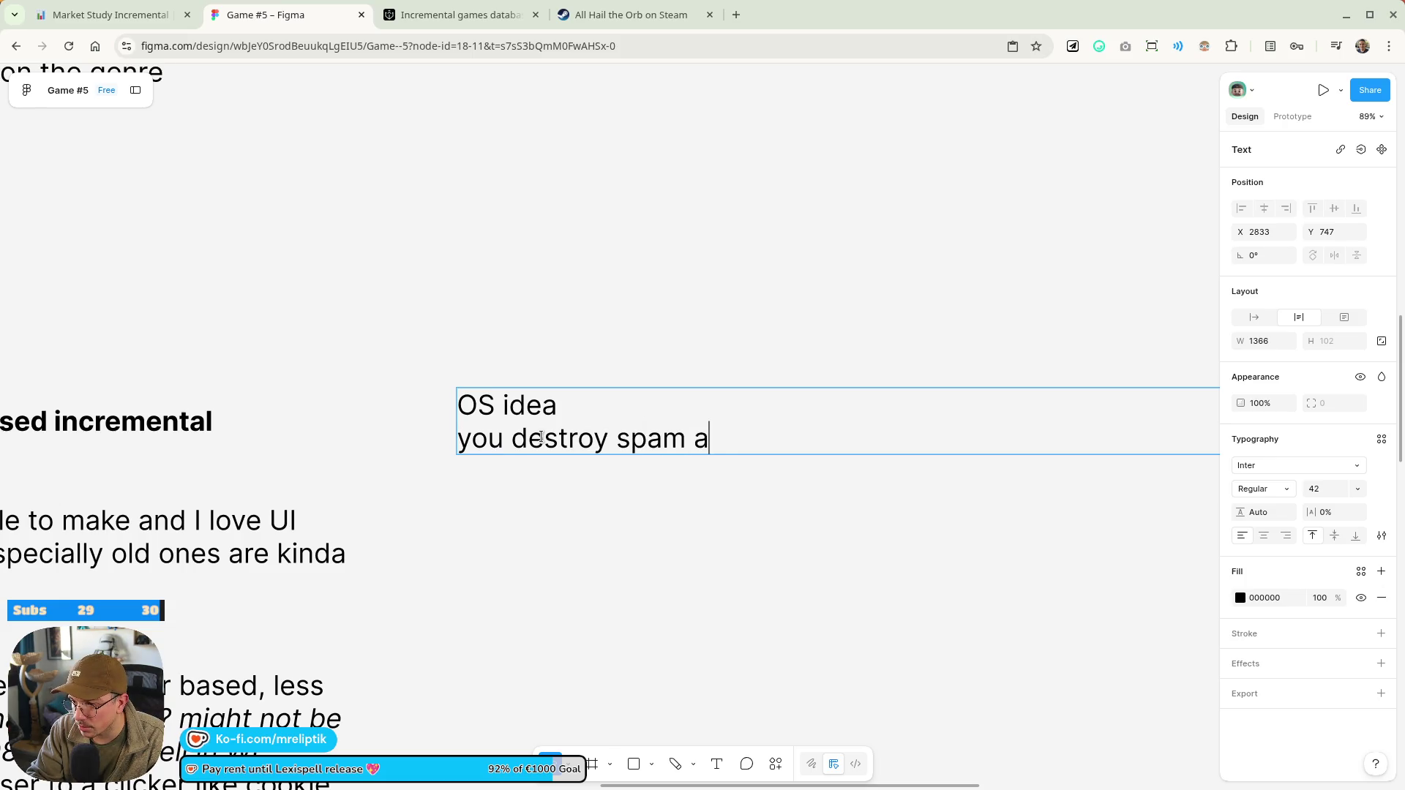
text(nd viruse)
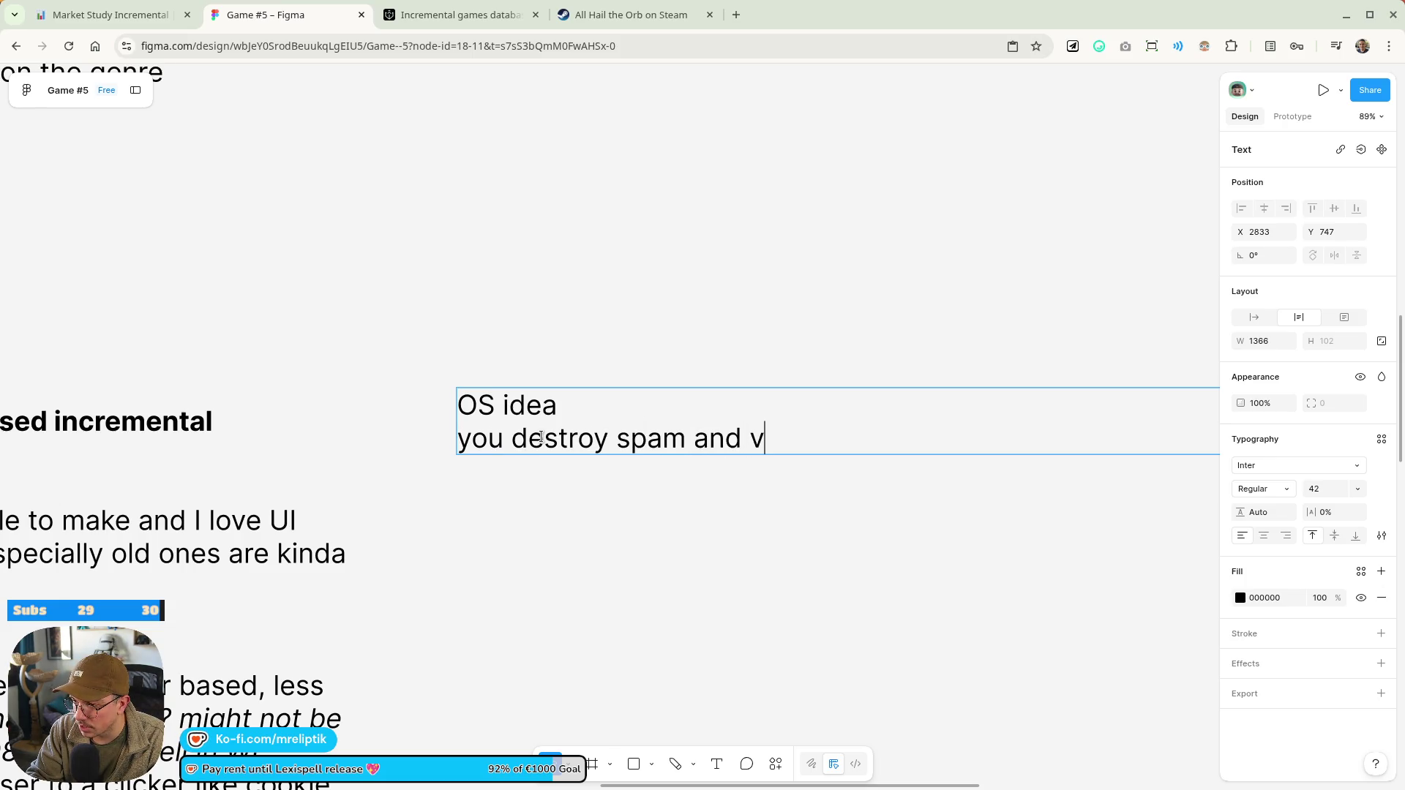
key(BackSpace)
text(ses)
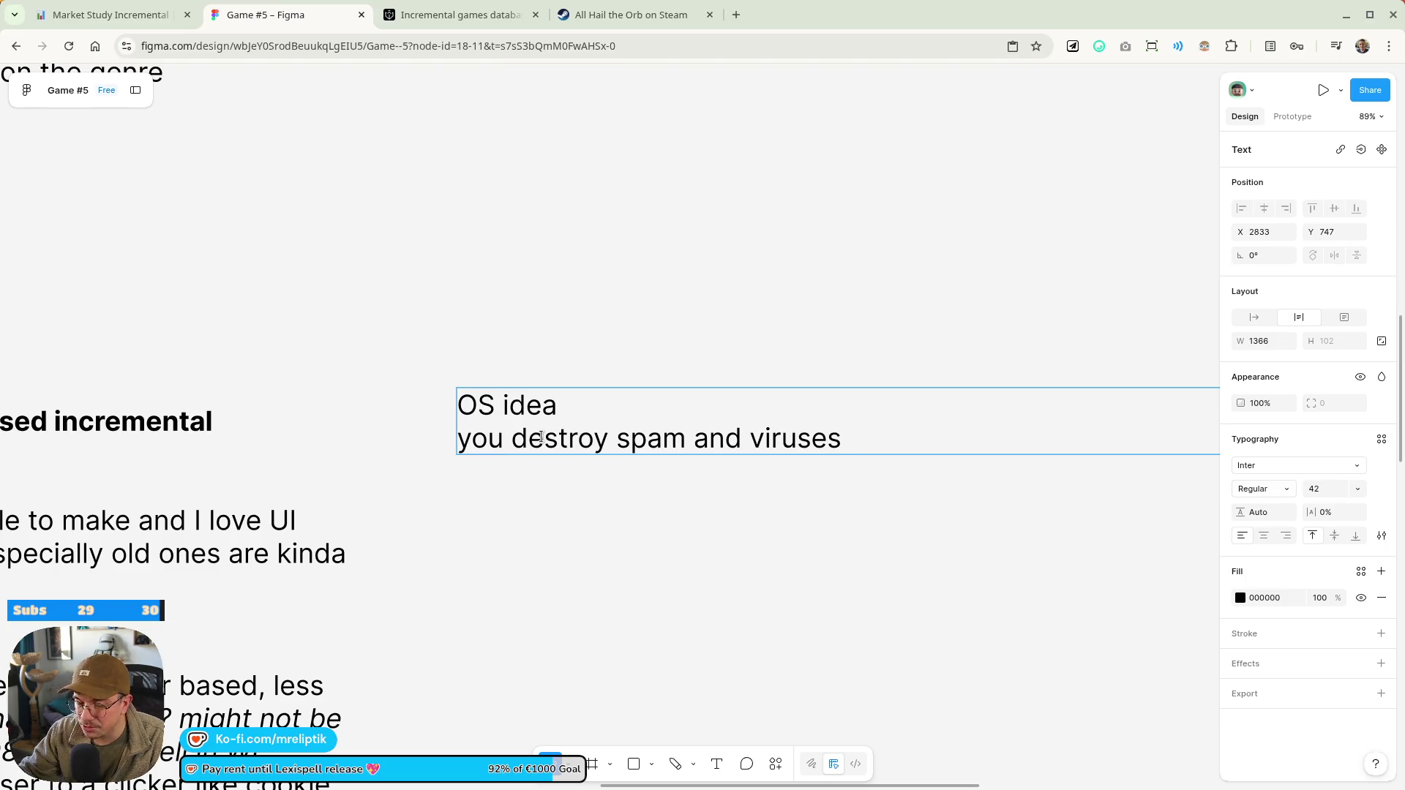
key(Escape)
Nudge the OS idea note into place, briefly check the All Hail the Orb page, then select the references text
scroll(552, 405, down, 5)
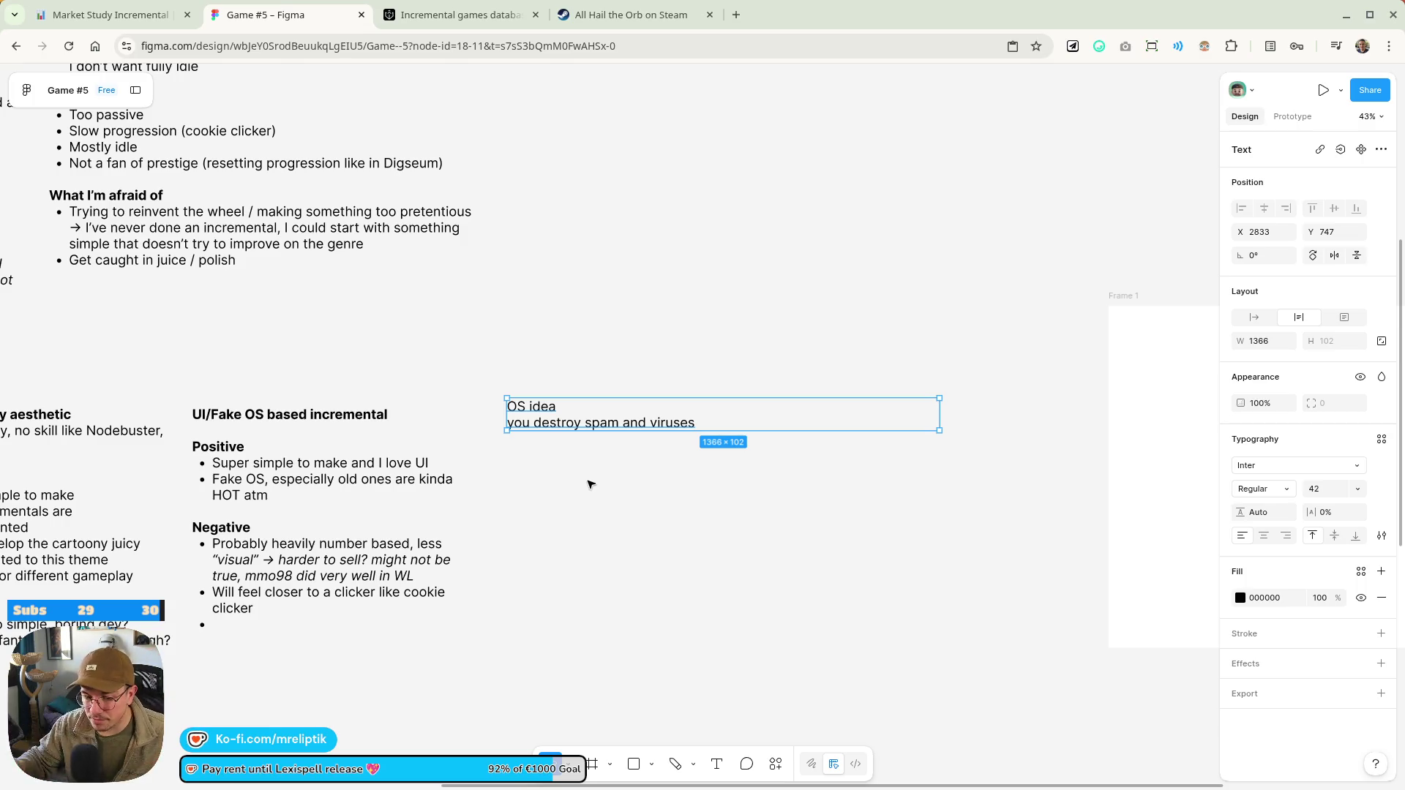
mouse_move(578, 425)
mouse_down()
mouse_move(578, 473)
mouse_move(605, 442)
mouse_move(572, 443)
mouse_up()
click(497, 480)
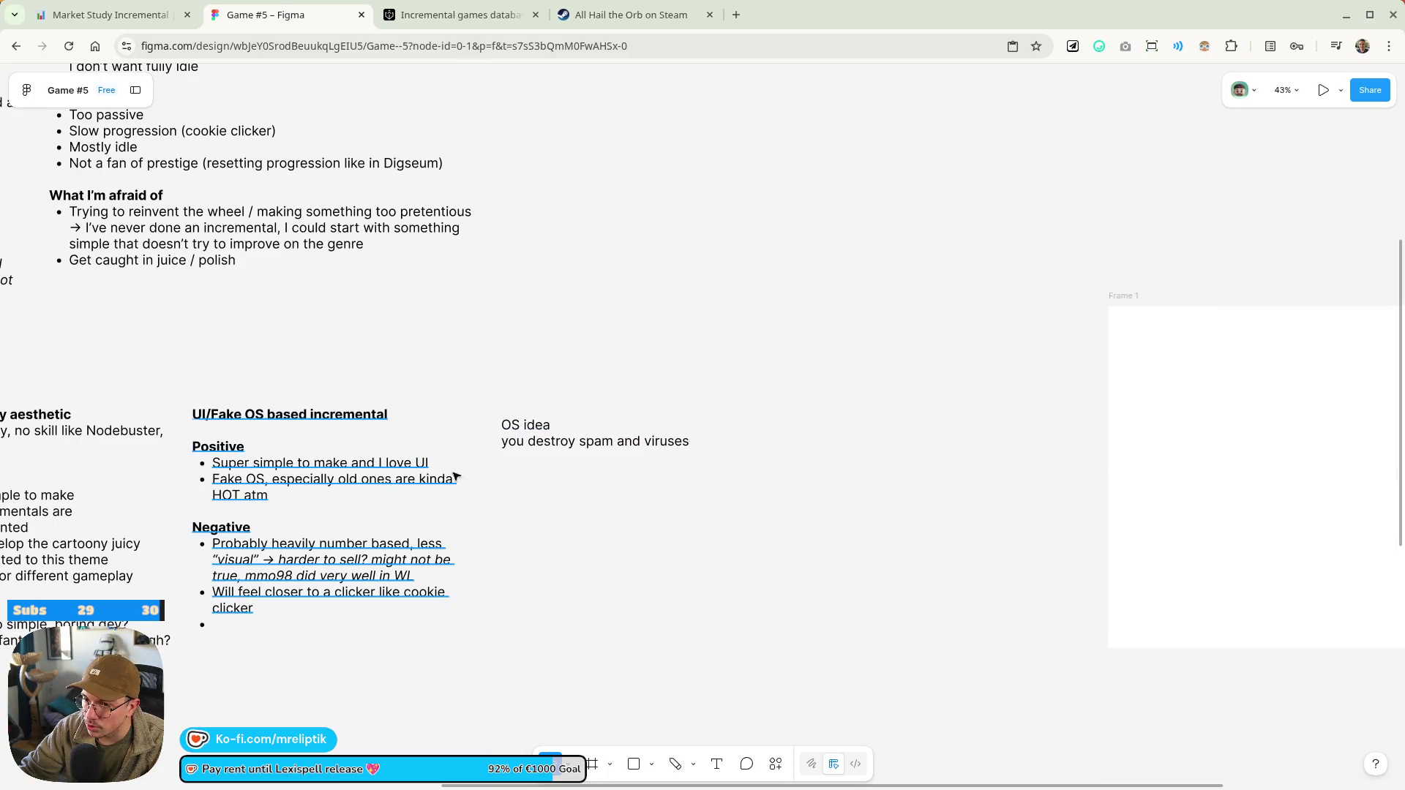
click(639, 21)
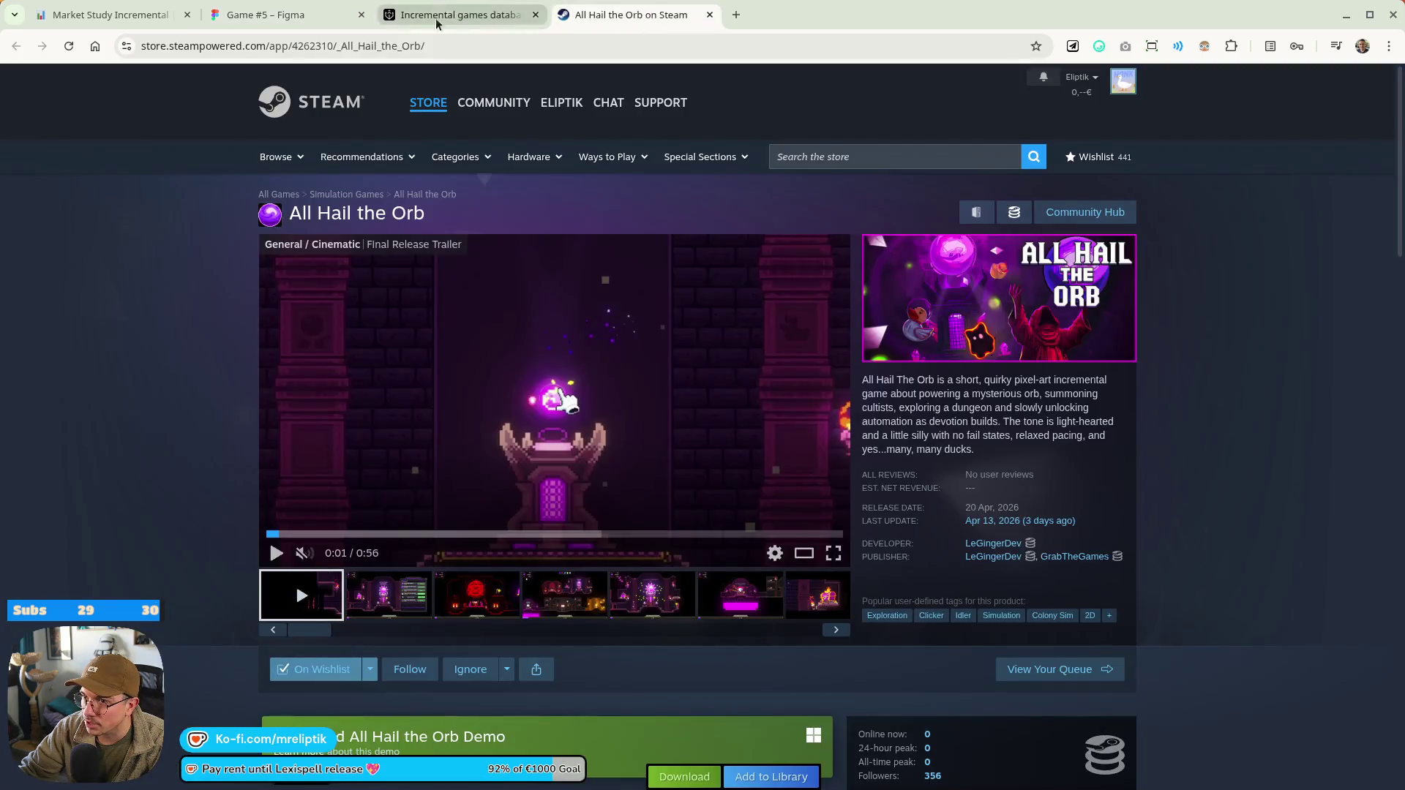
click(296, 15)
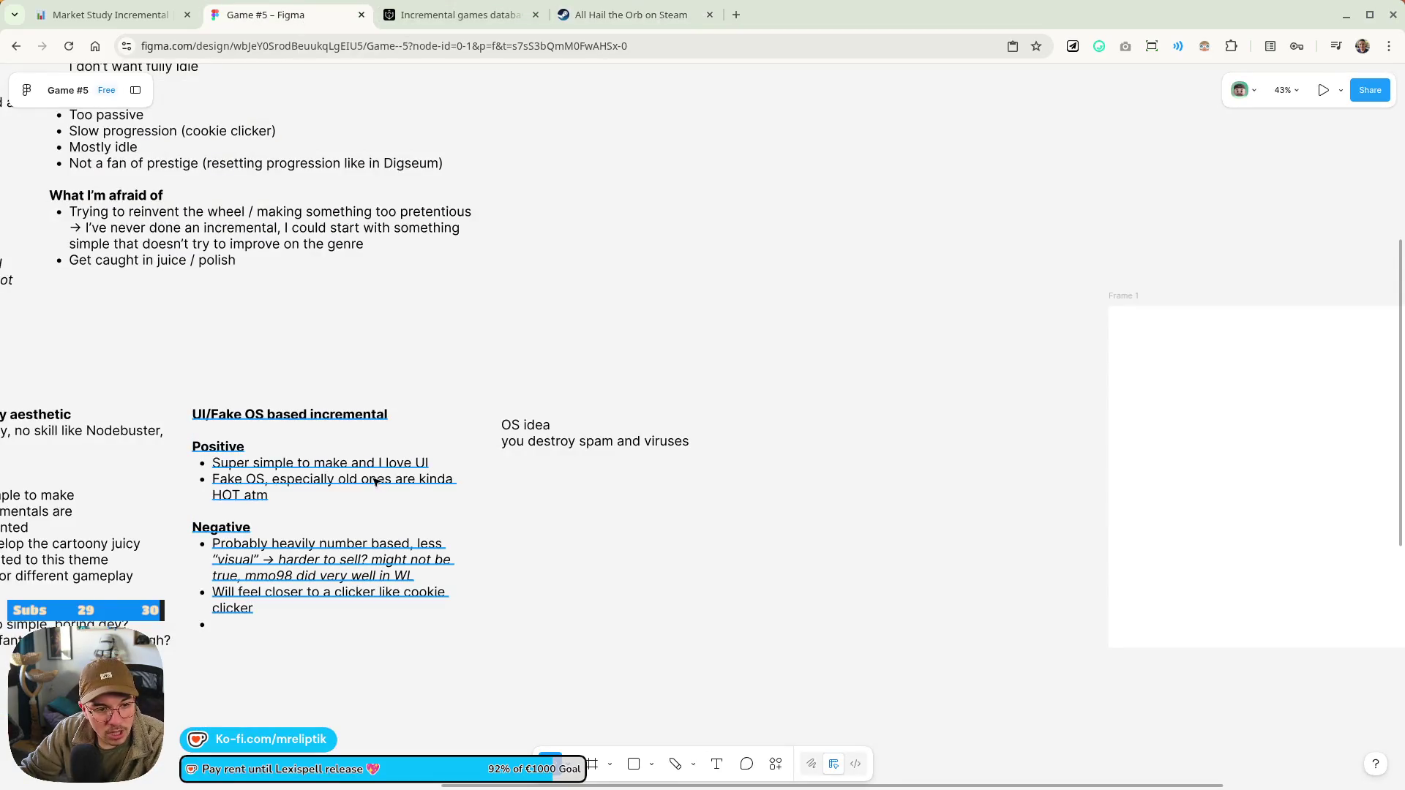
double_click(73, 433)
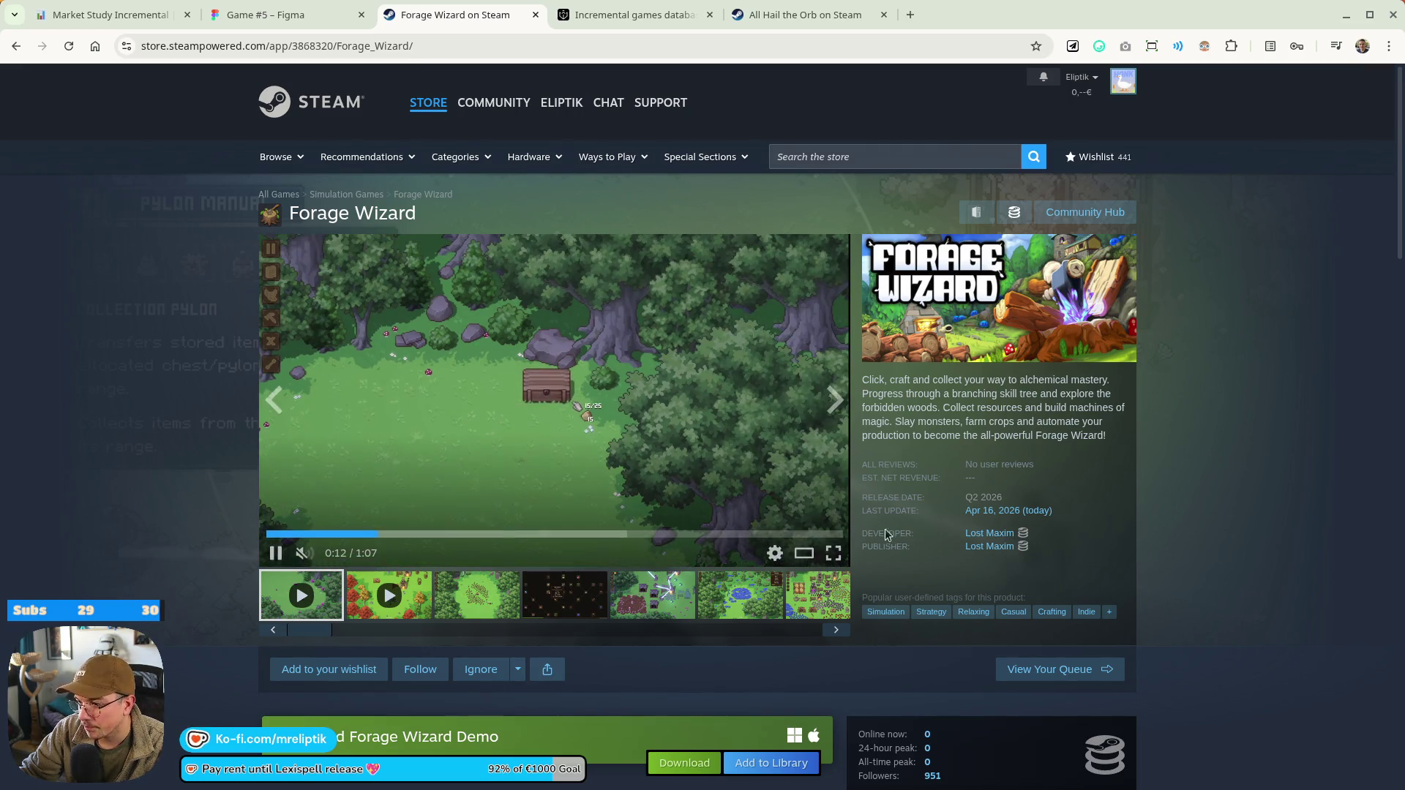
Watch the Forage Wizard trailer full-screen, skipping ahead, then close the viewer
click(586, 530)
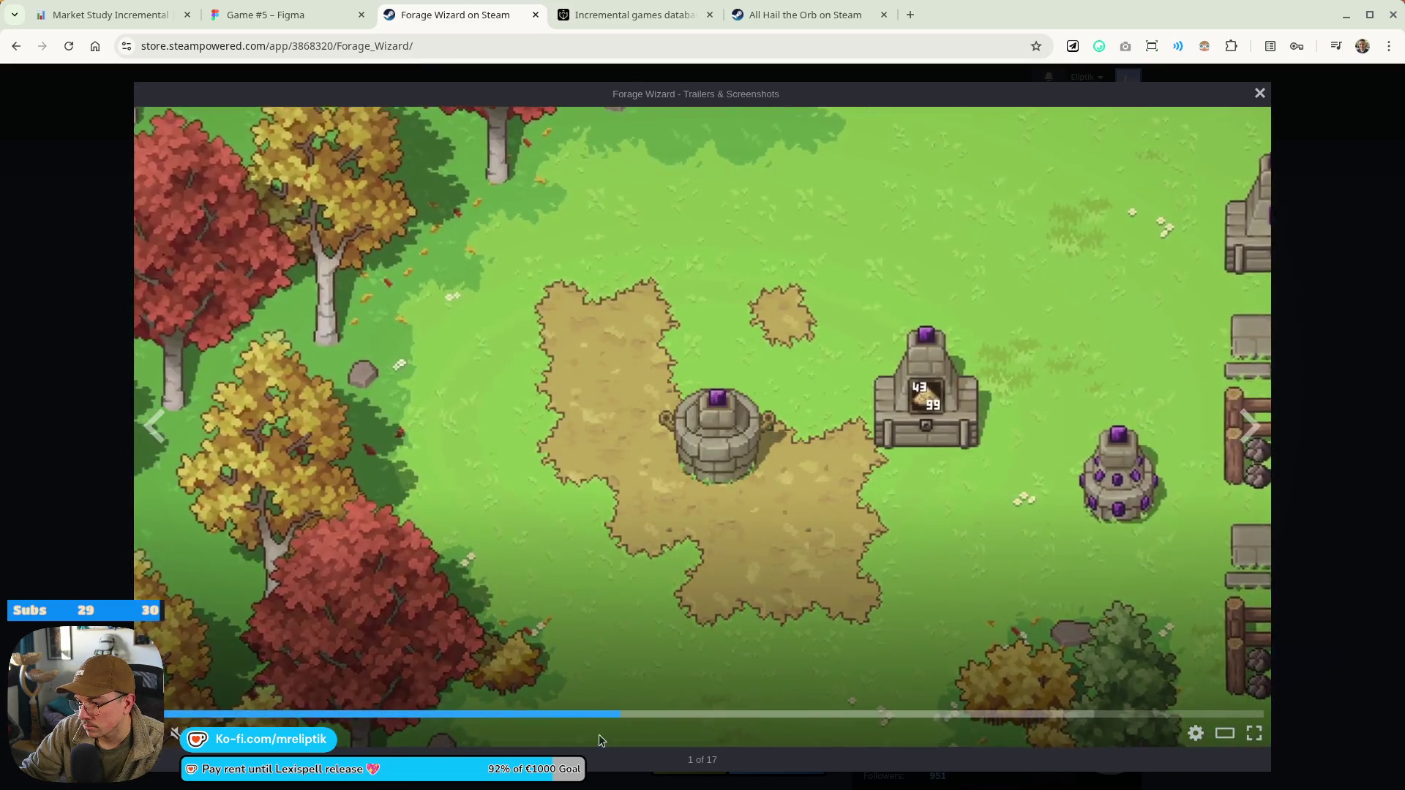
click(805, 715)
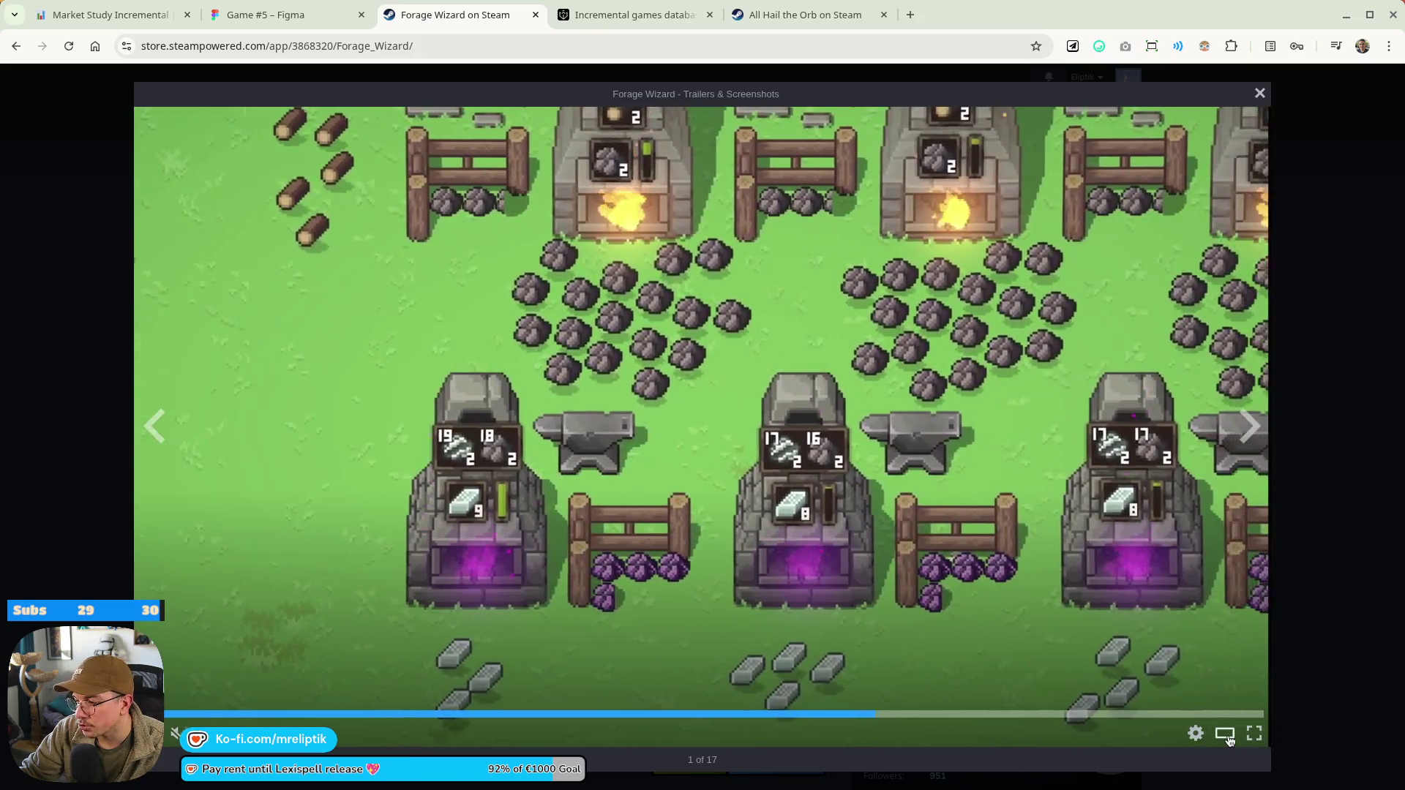
key(Escape)
Scroll through the description, system requirements and More Like This, then close the store tab
scroll(315, 466, down, 3)
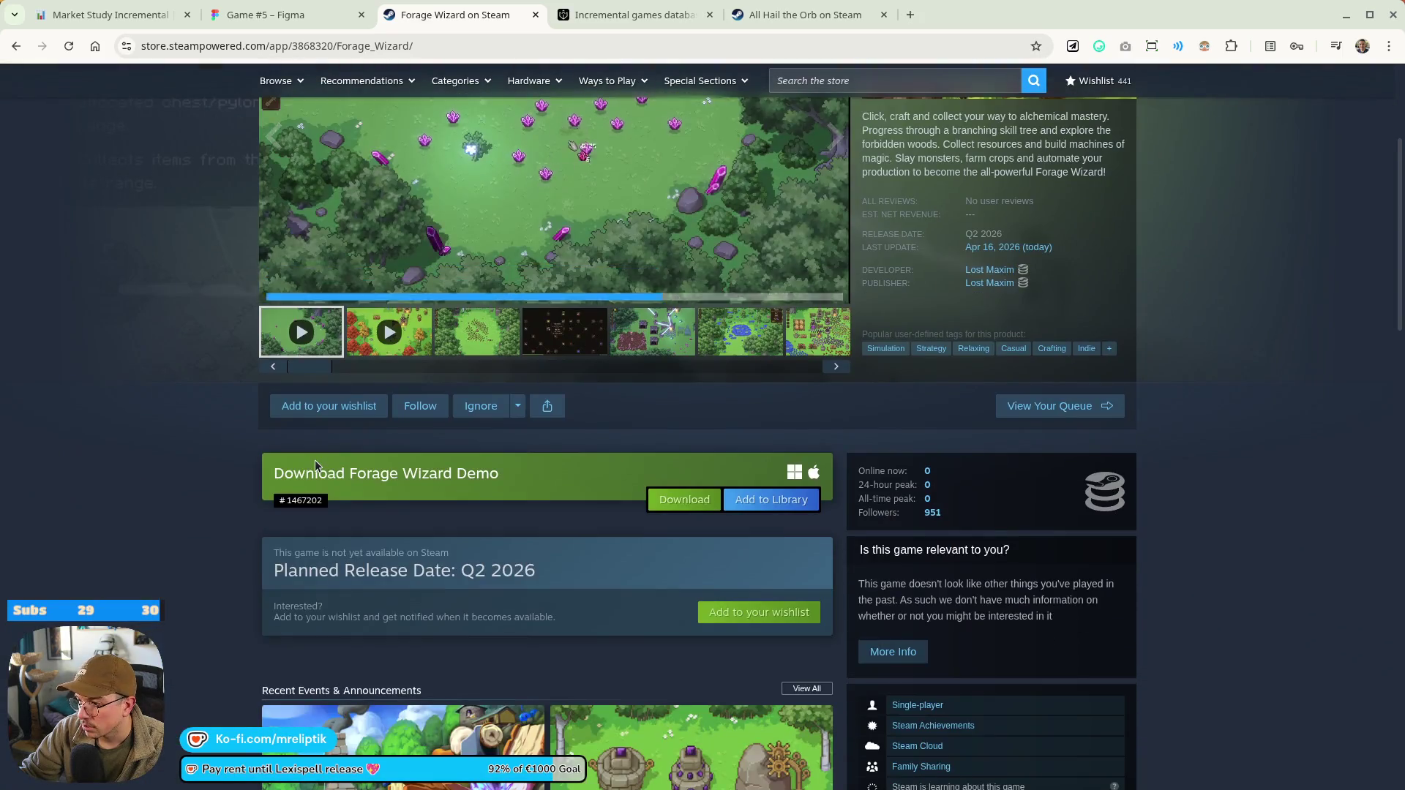
scroll(315, 461, down, 6)
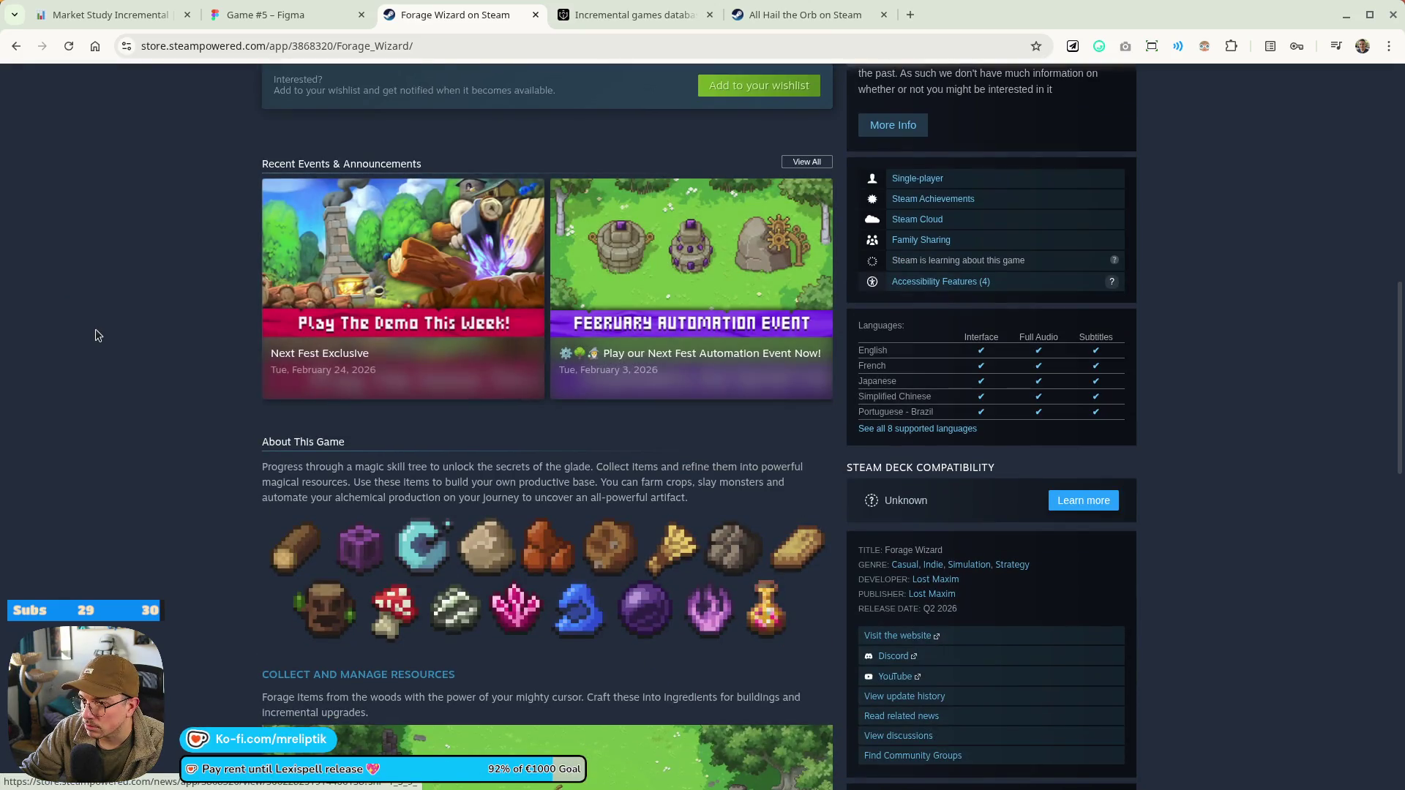
scroll(166, 338, down, 12)
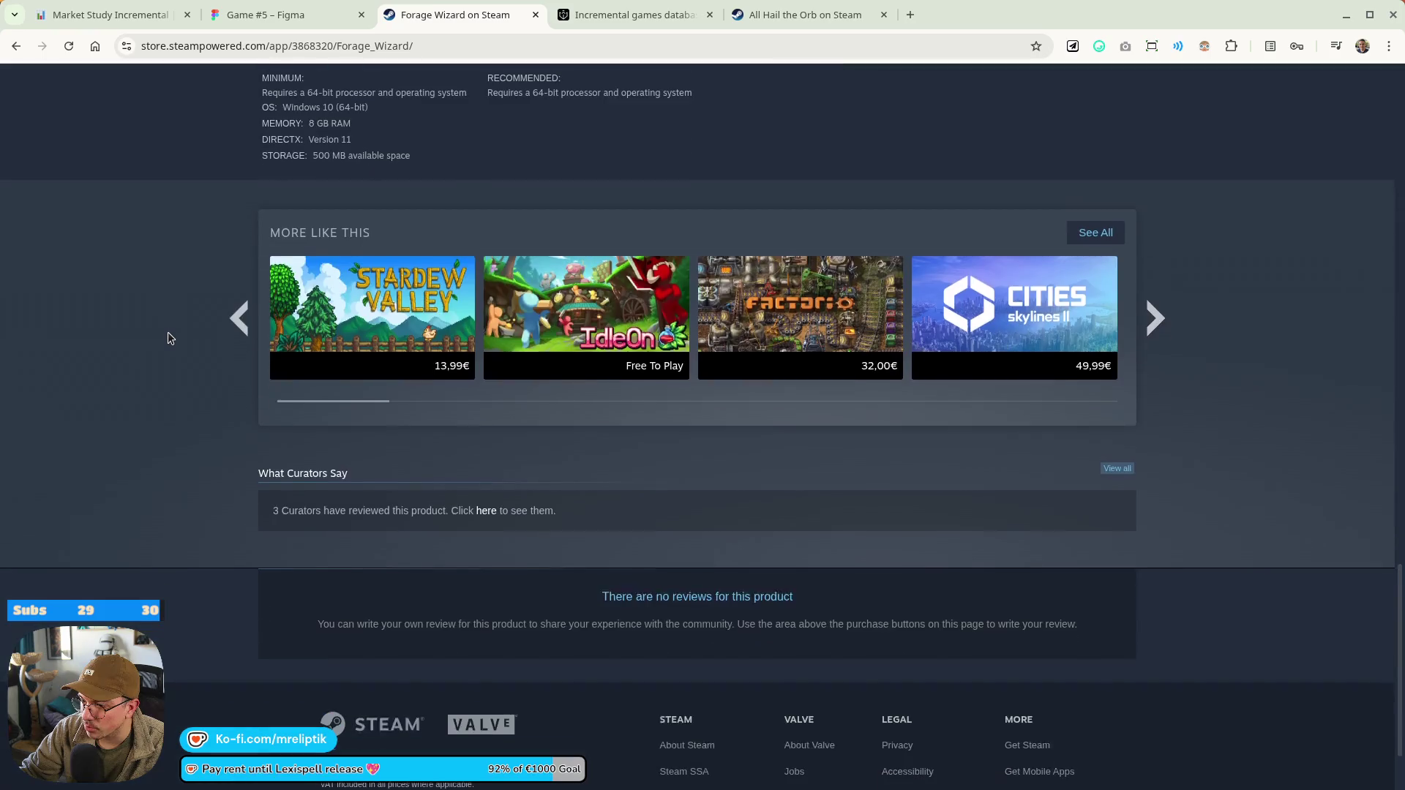
scroll(202, 366, up, 15)
scroll(202, 366, up, 7)
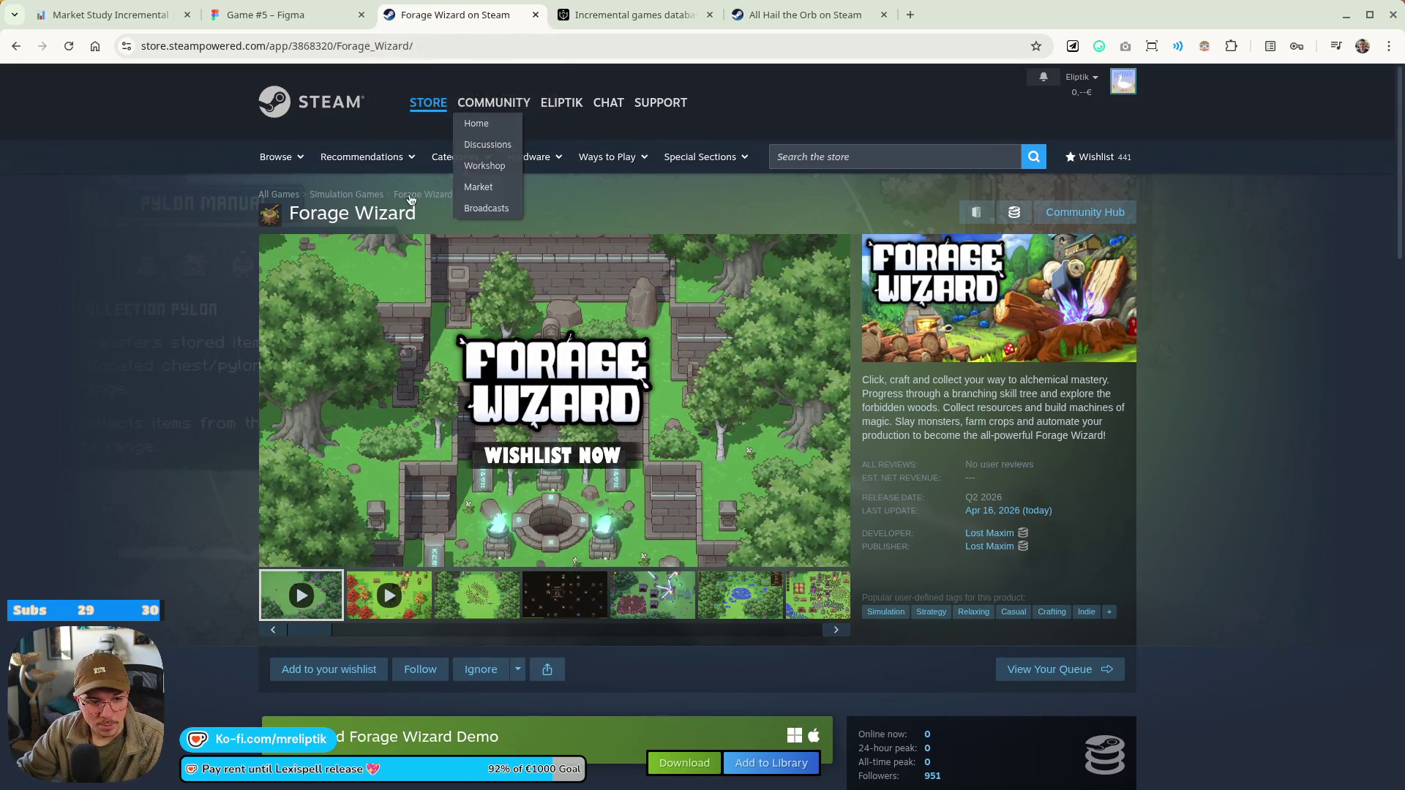
middle_click(437, 22)
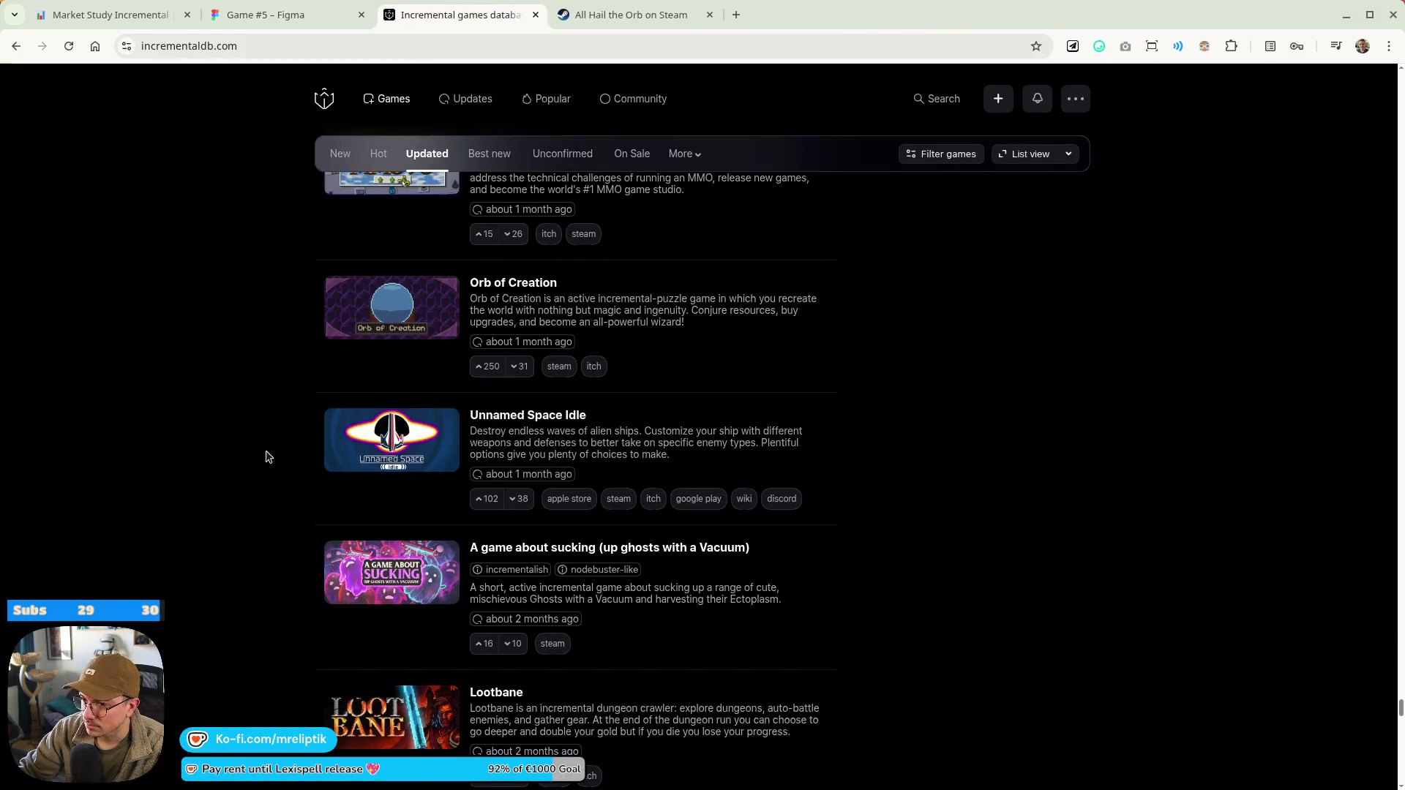
Browse Incremental DB's Updated list of recently updated incremental games
scroll(270, 452, down, 6)
scroll(277, 448, down, 6)
scroll(277, 449, up, 4)
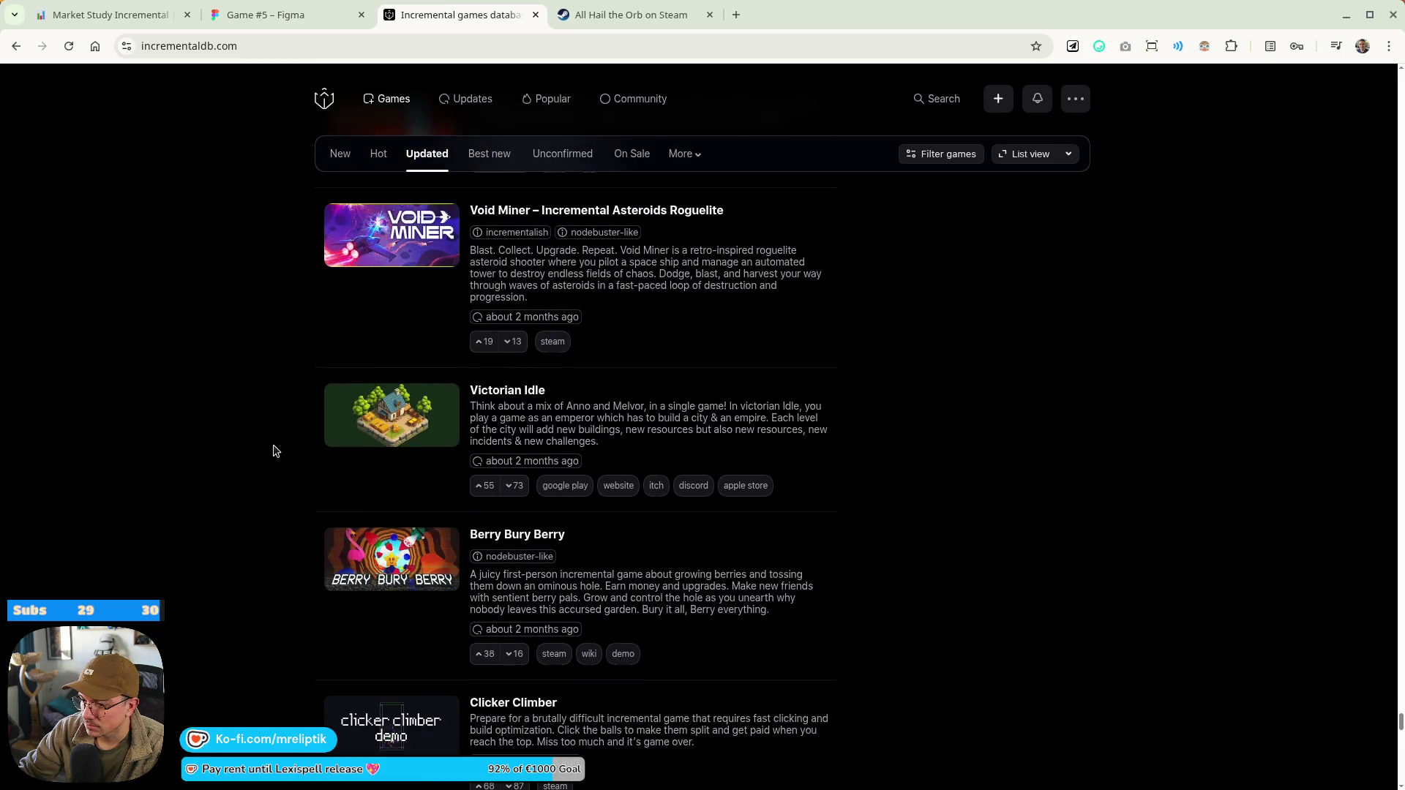
scroll(275, 450, down, 6)
scroll(271, 439, up, 4)
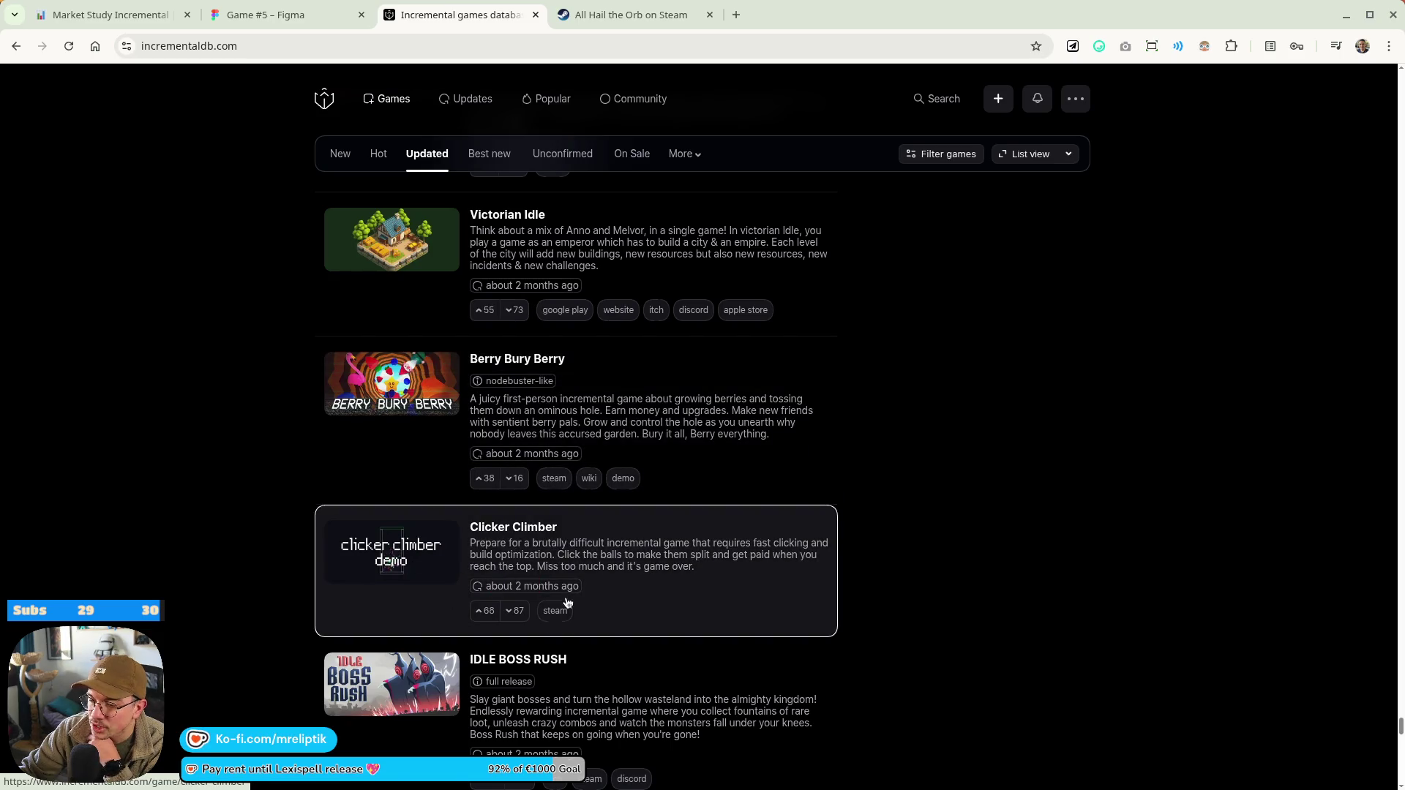
scroll(468, 585, down, 5)
scroll(395, 549, down, 3)
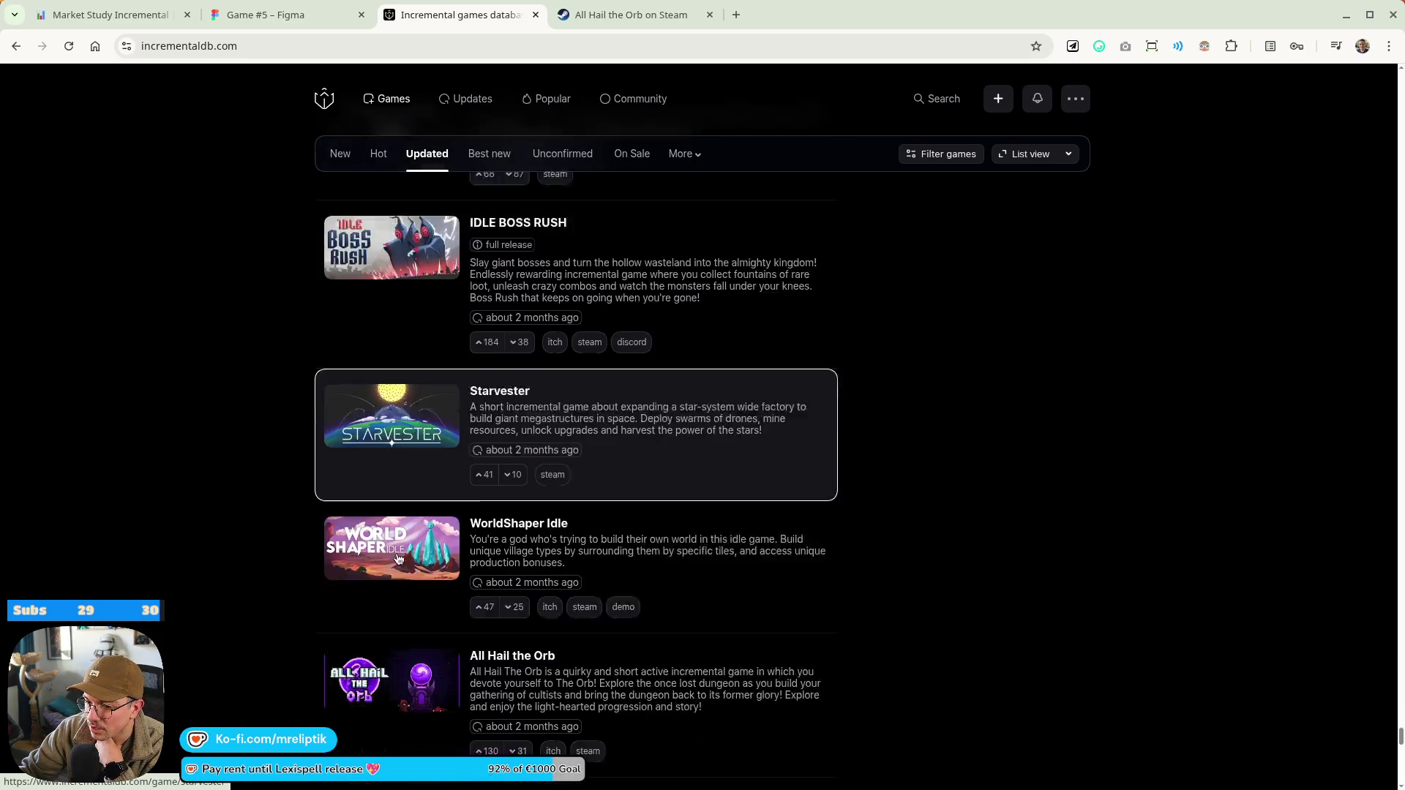
scroll(262, 534, down, 4)
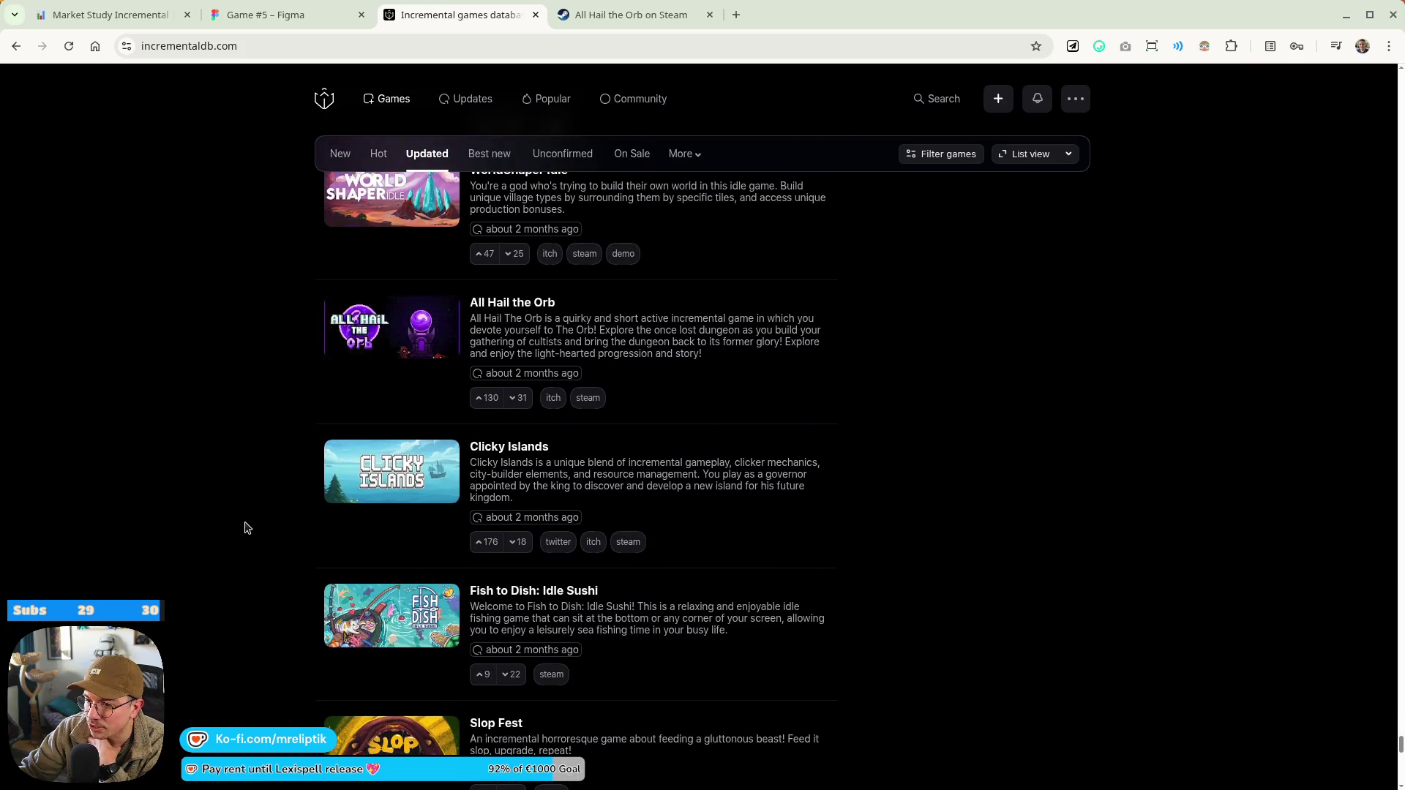
scroll(245, 527, down, 3)
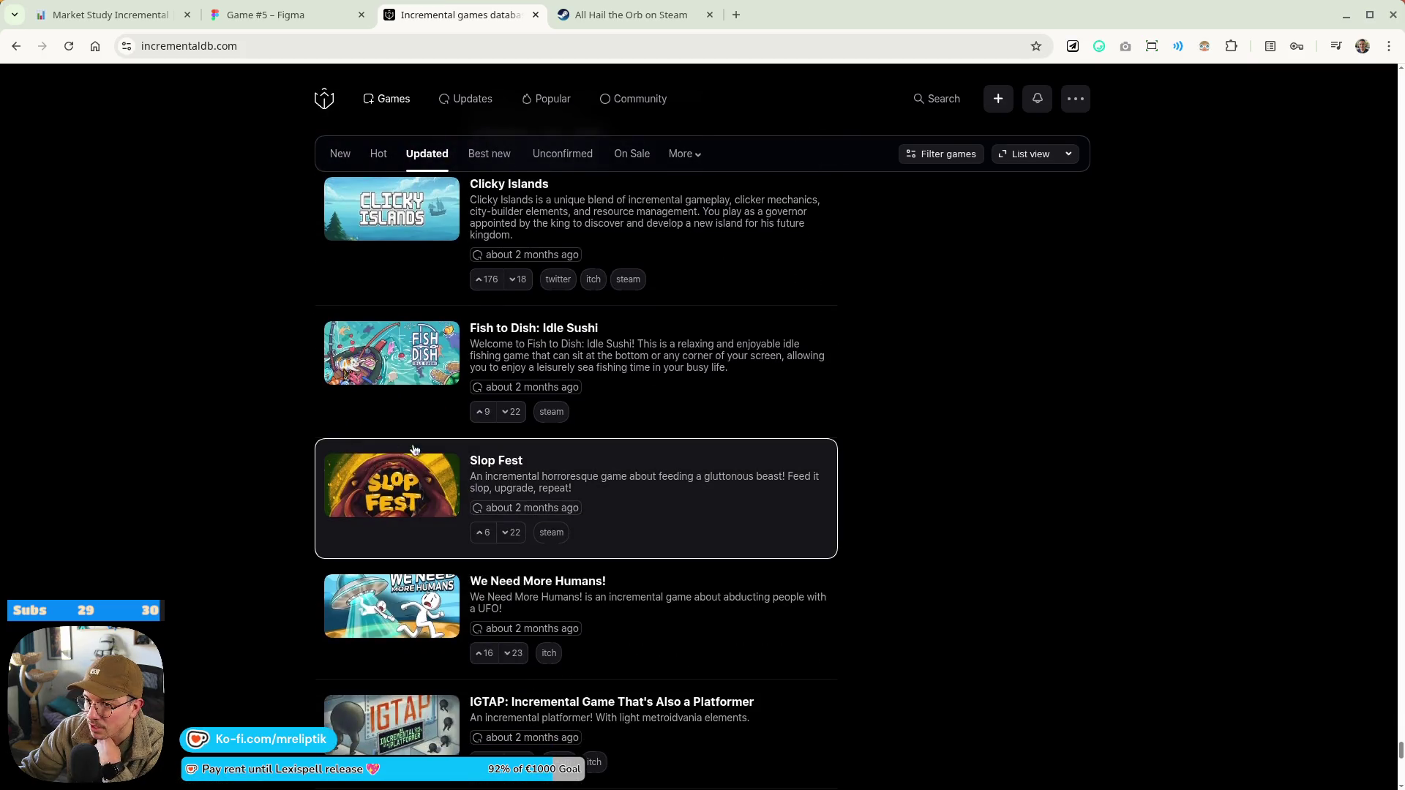
scroll(488, 445, up, 15)
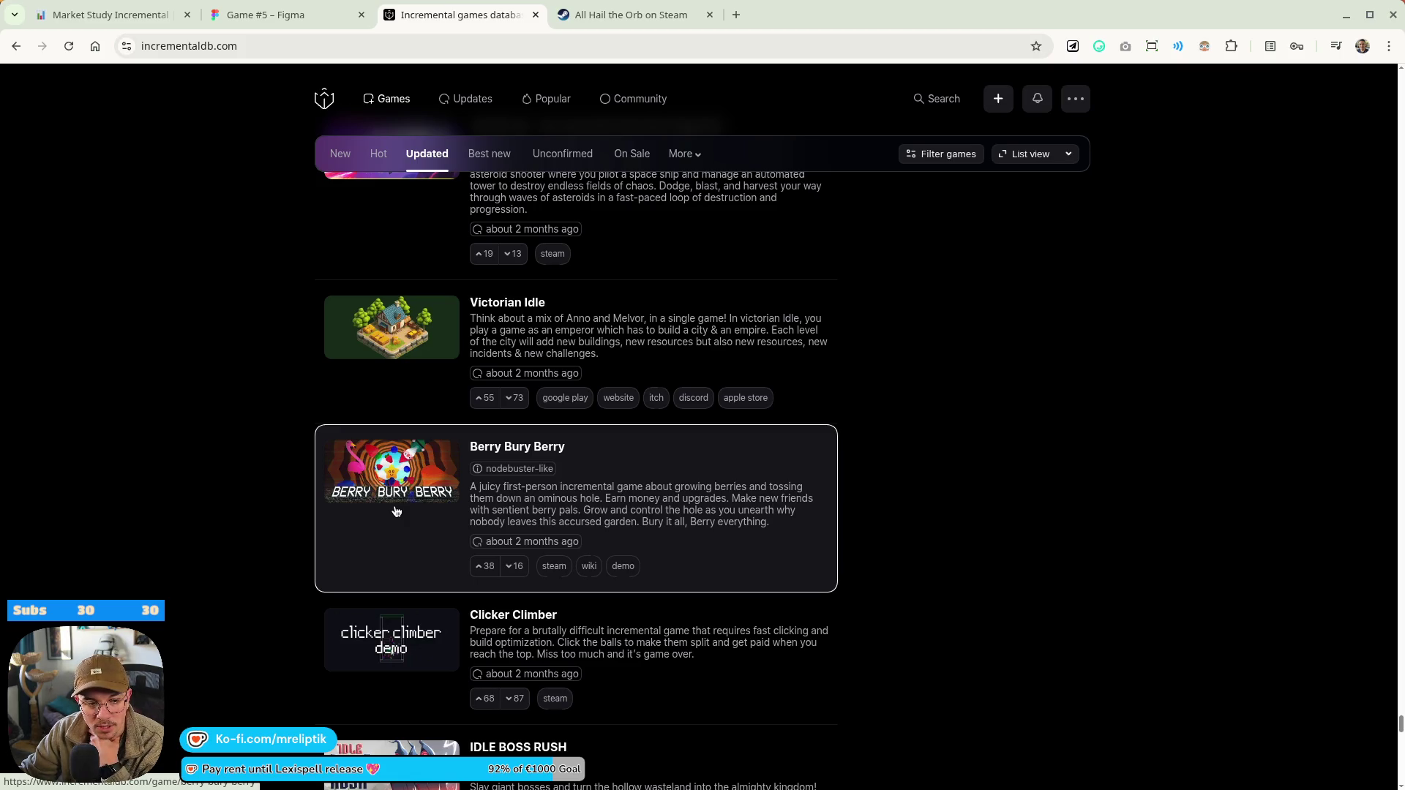
Scroll further down and open We Need More Humans! in a new tab
scroll(251, 556, down, 1)
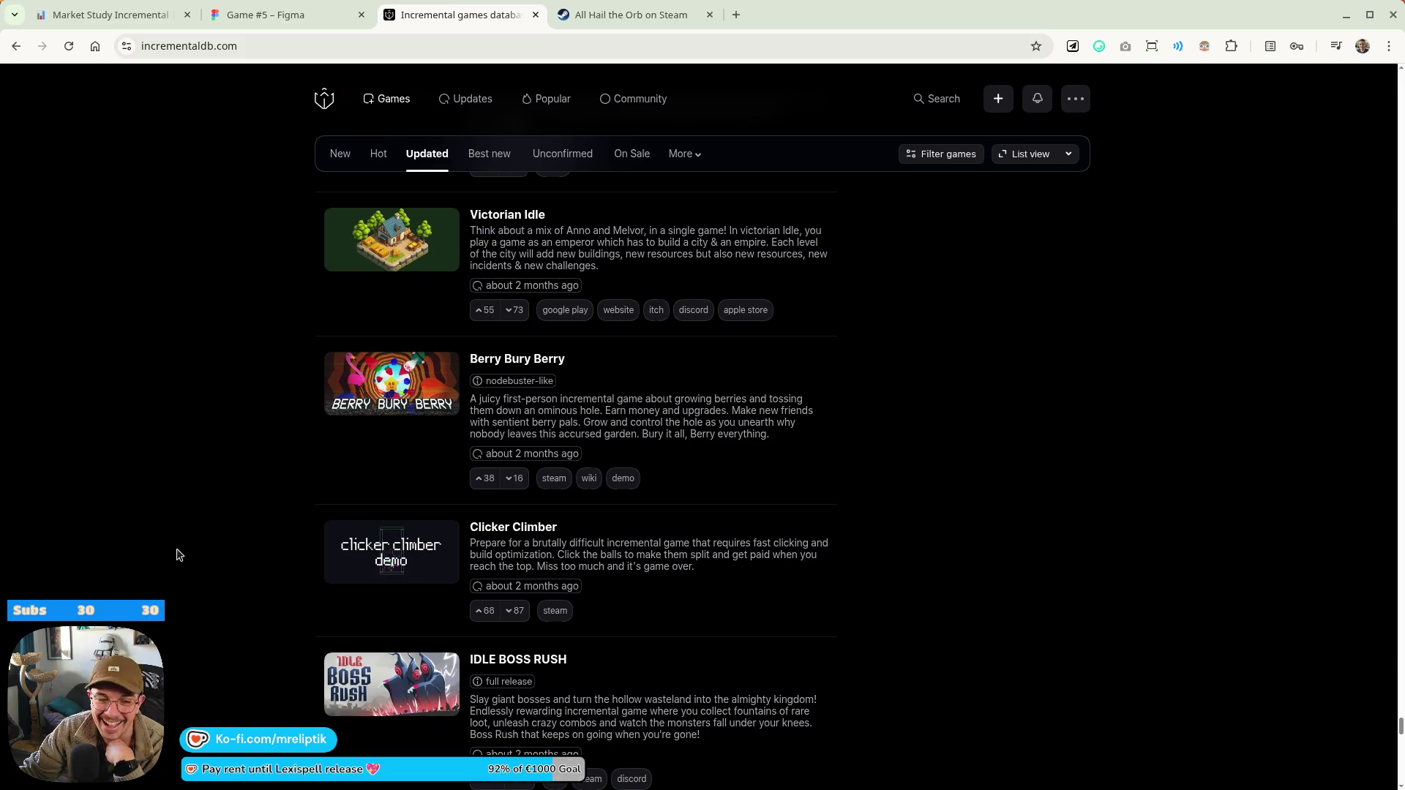
scroll(197, 385, down, 6)
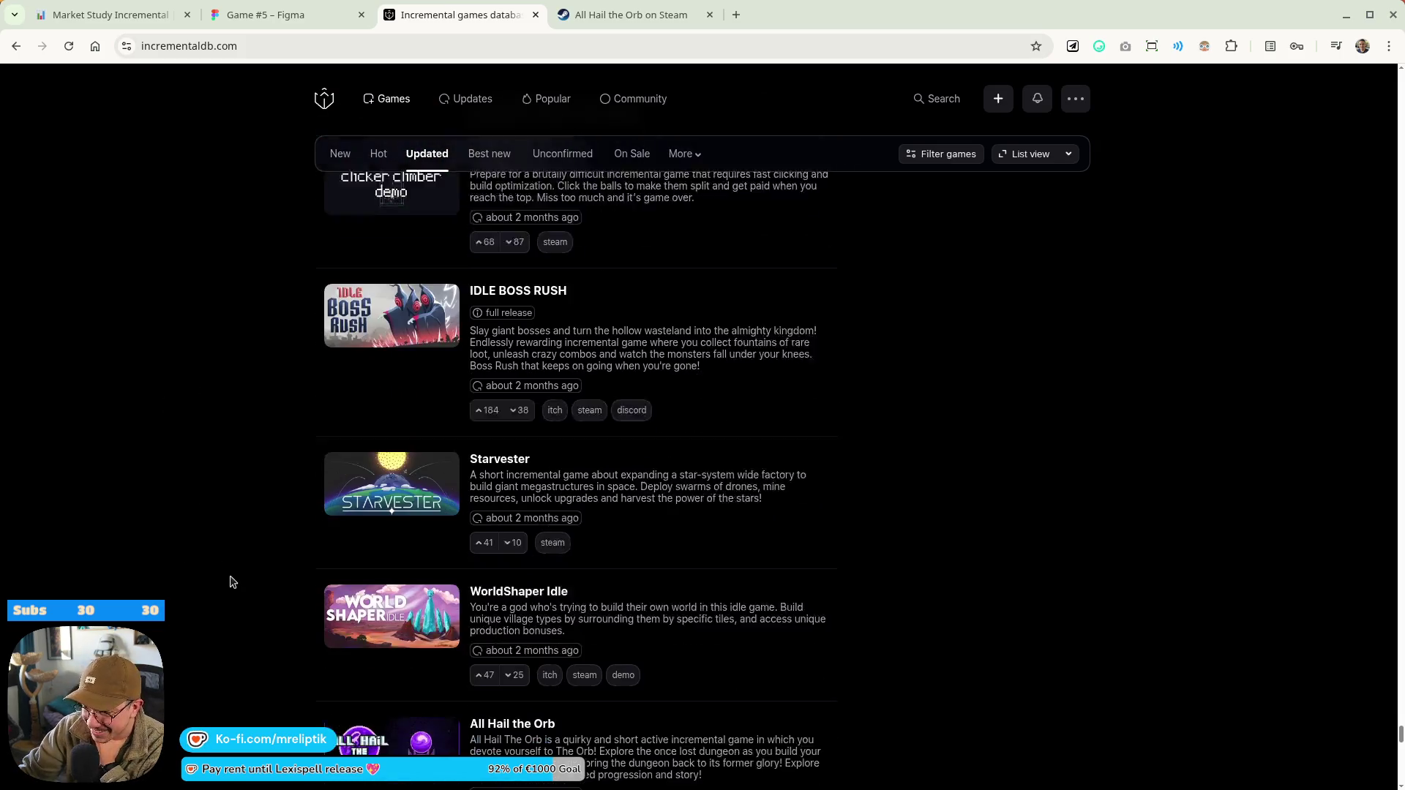
scroll(305, 446, down, 8)
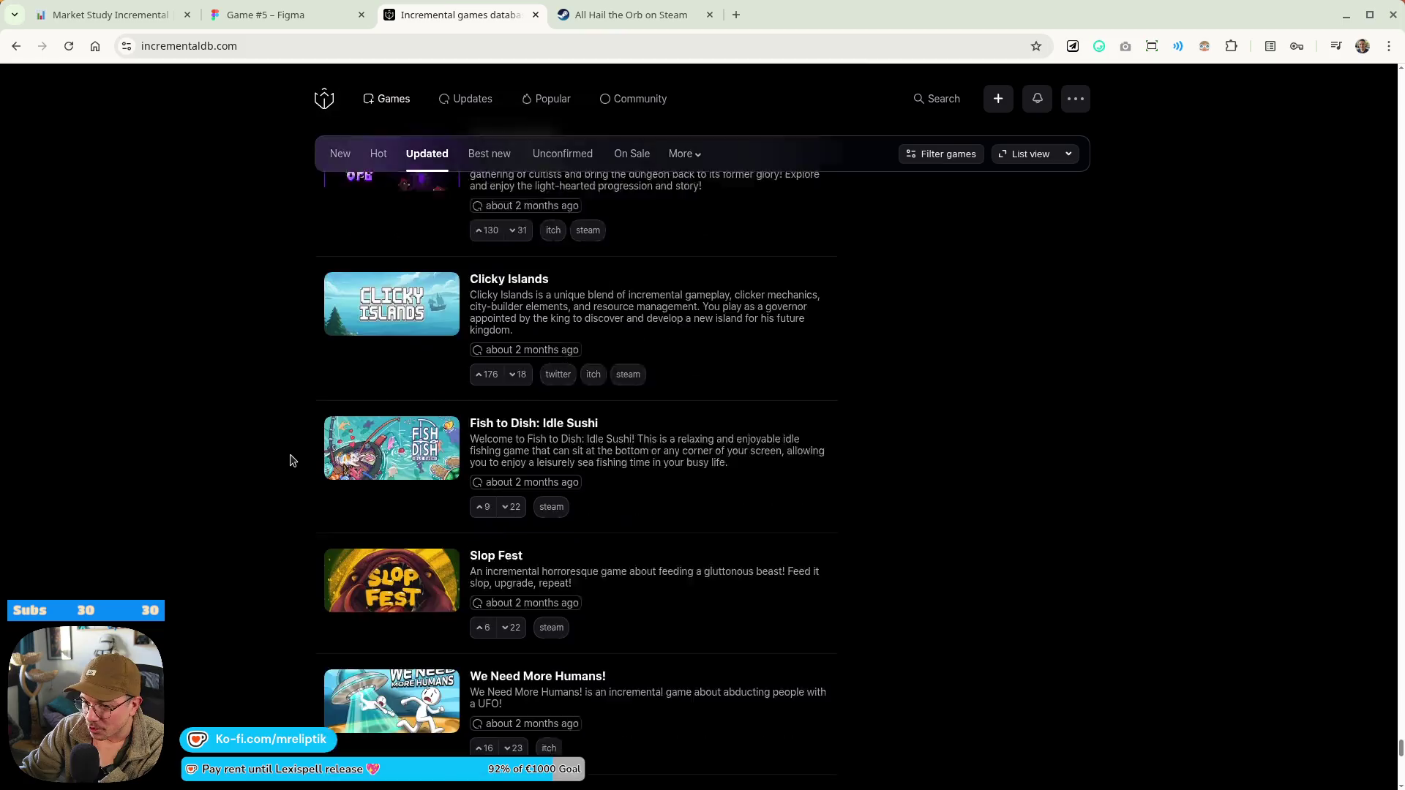
scroll(271, 384, down, 5)
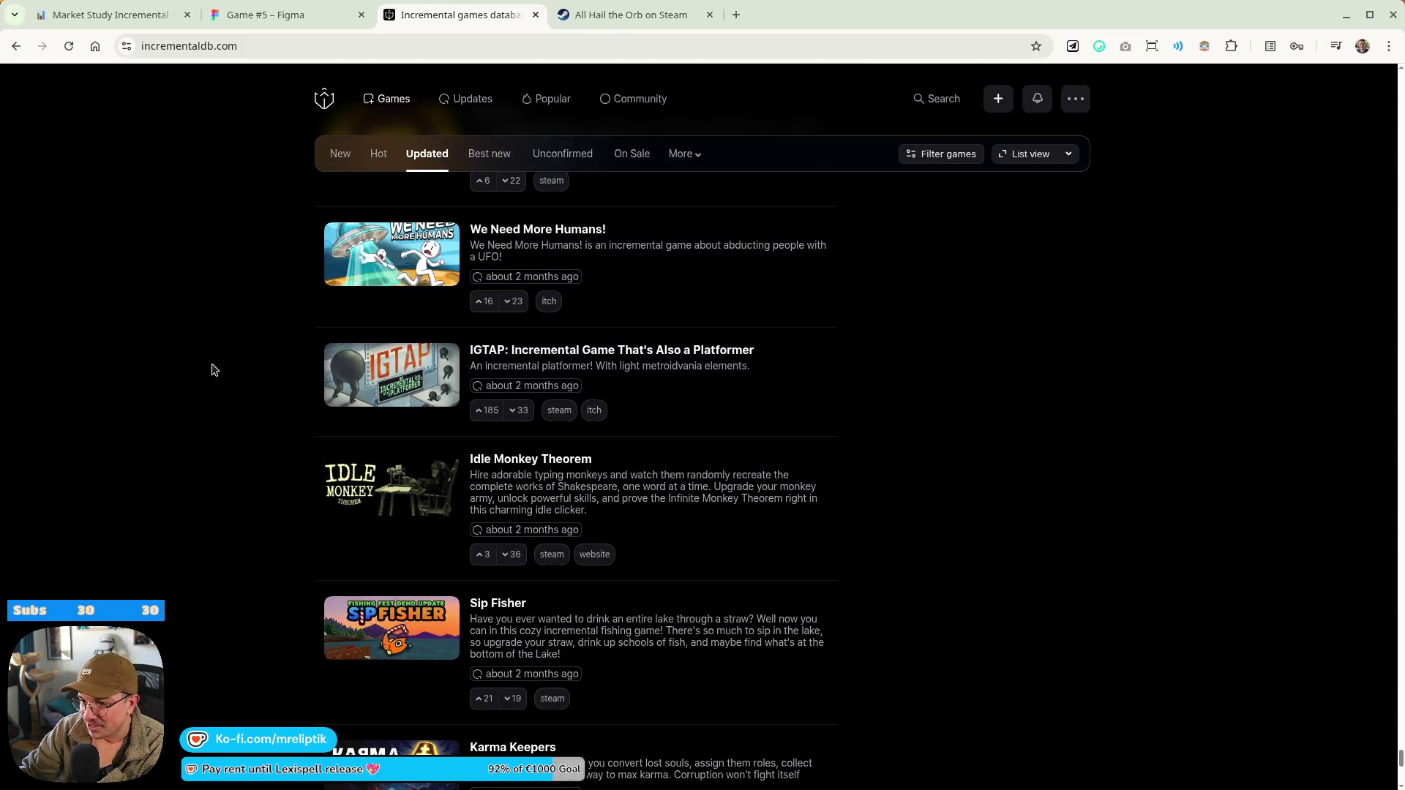
middle_click(543, 231)
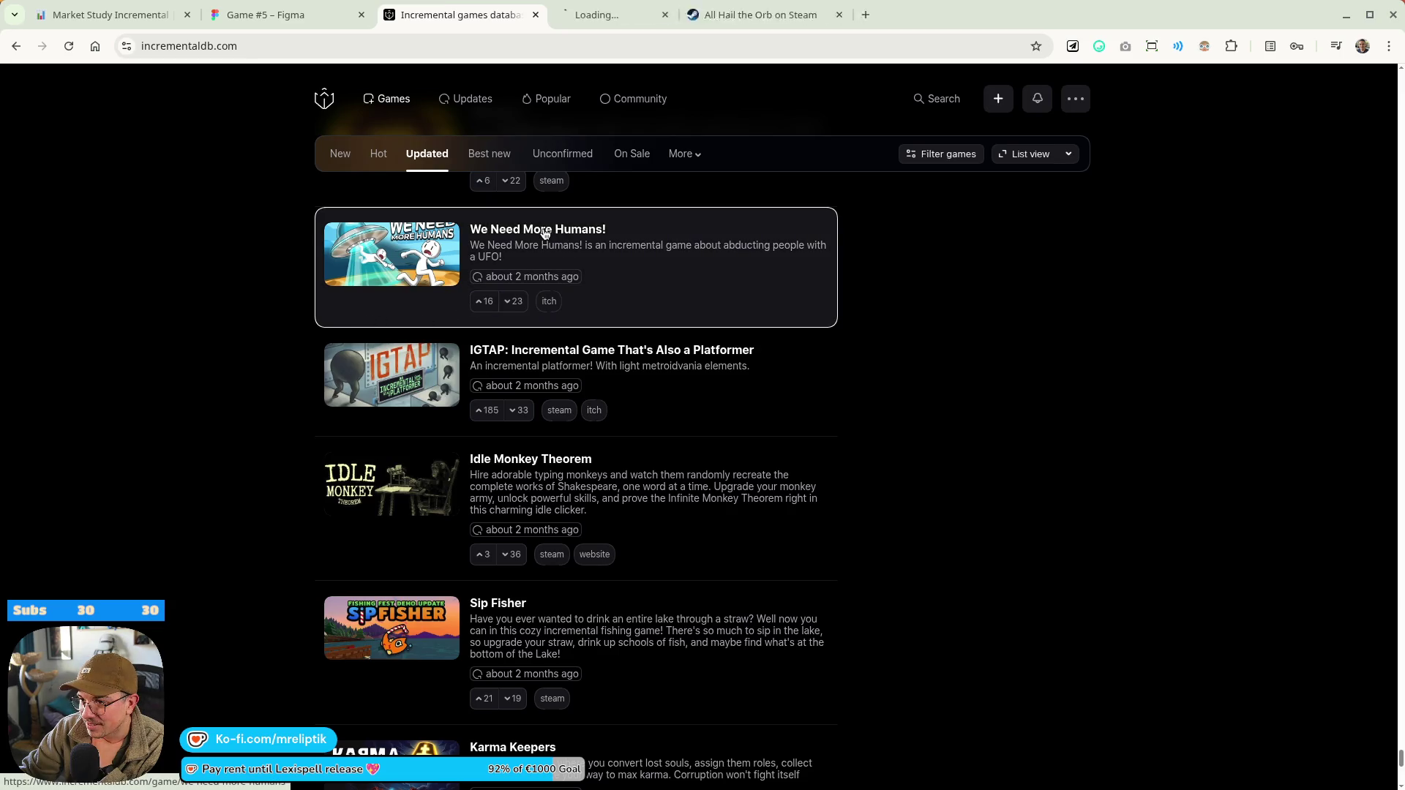
click(680, 7)
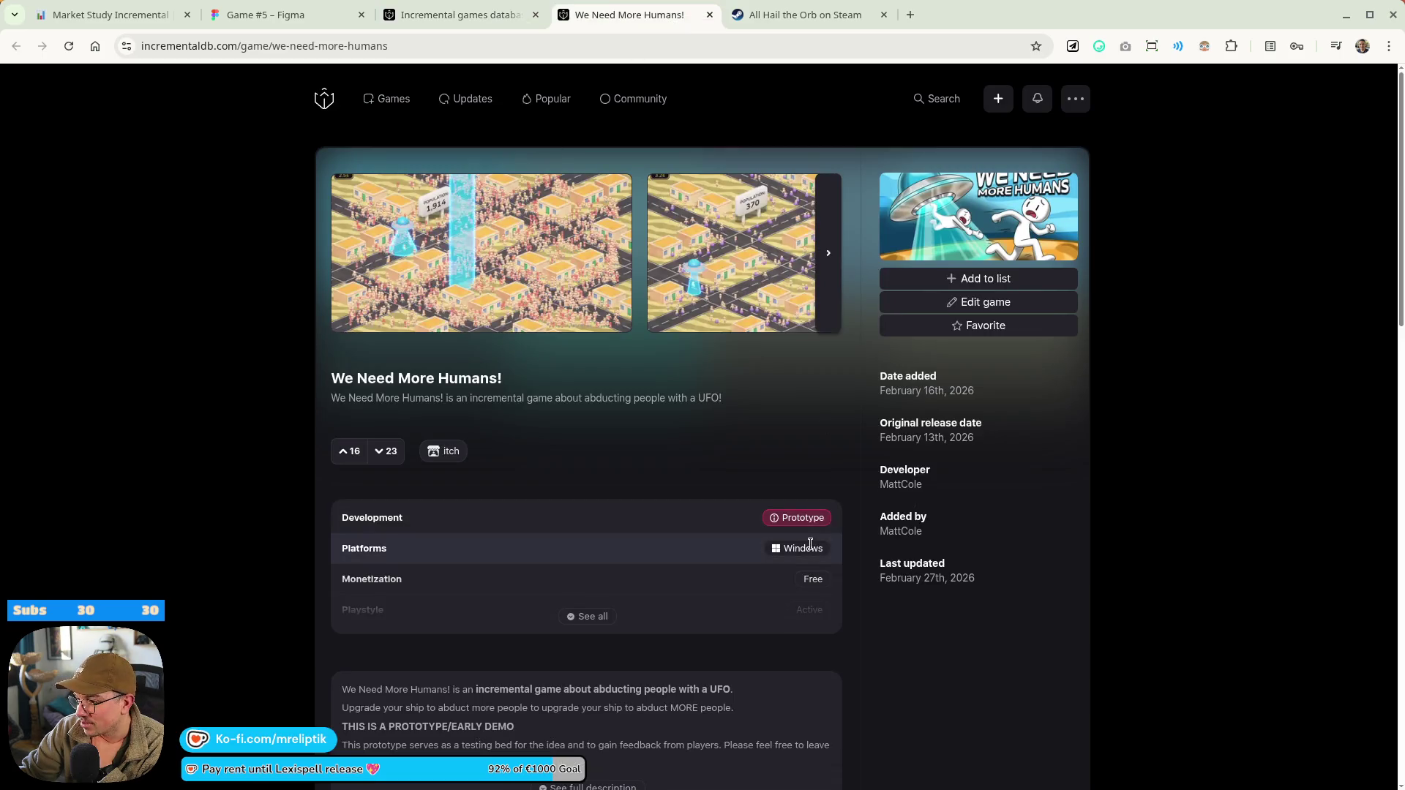
Open We Need More Humans!'s itch.io page and view all games by its developer
middle_click(443, 451)
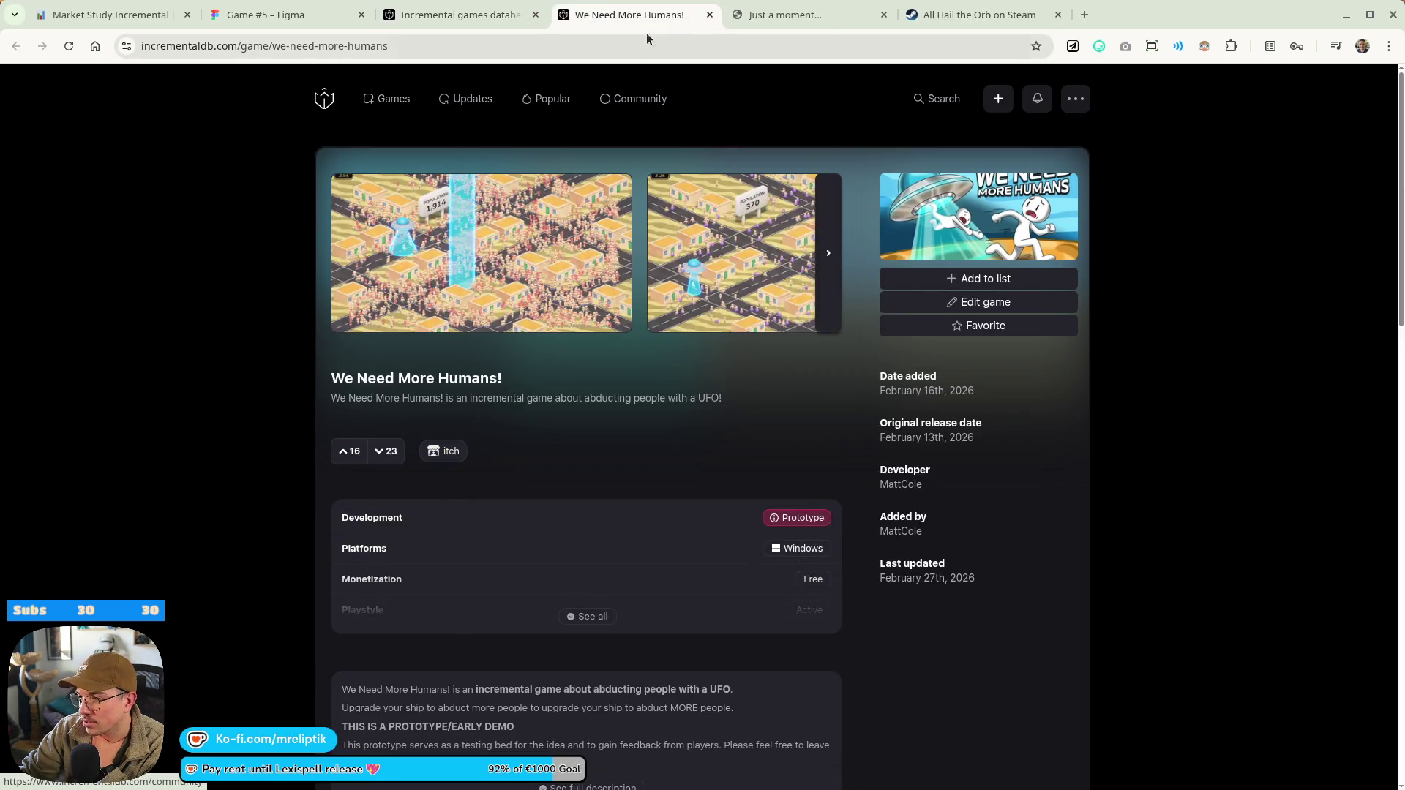
click(761, 20)
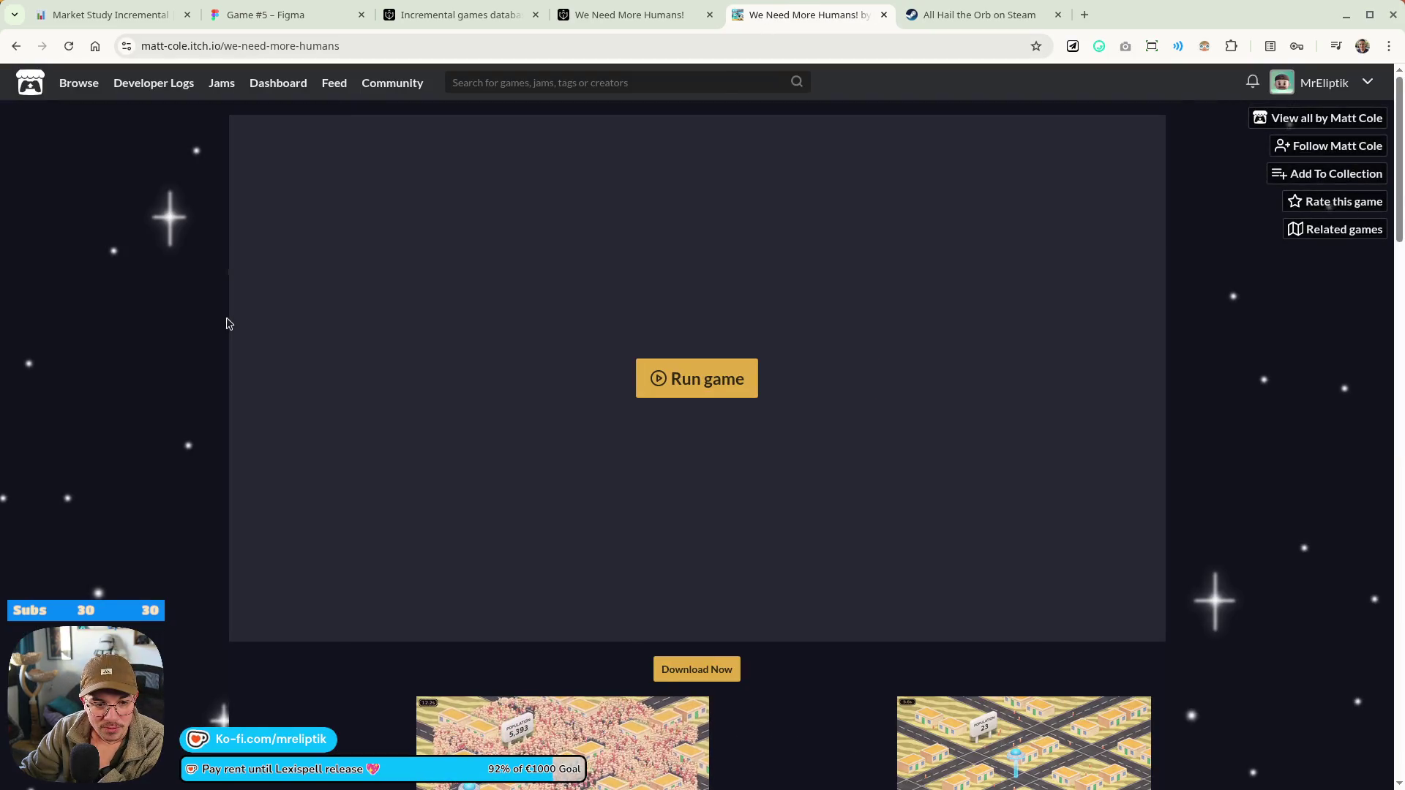
scroll(461, 412, down, 10)
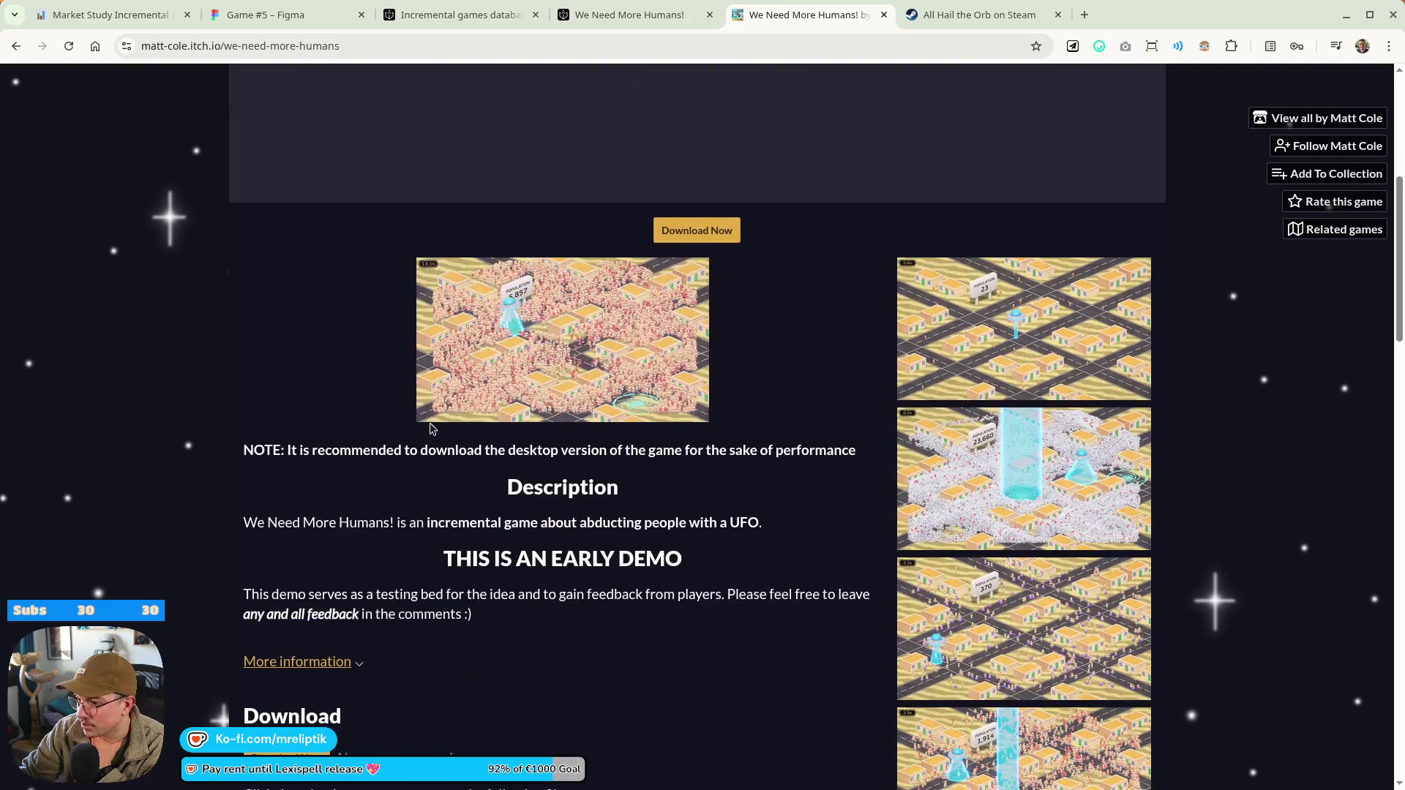
click(1310, 118)
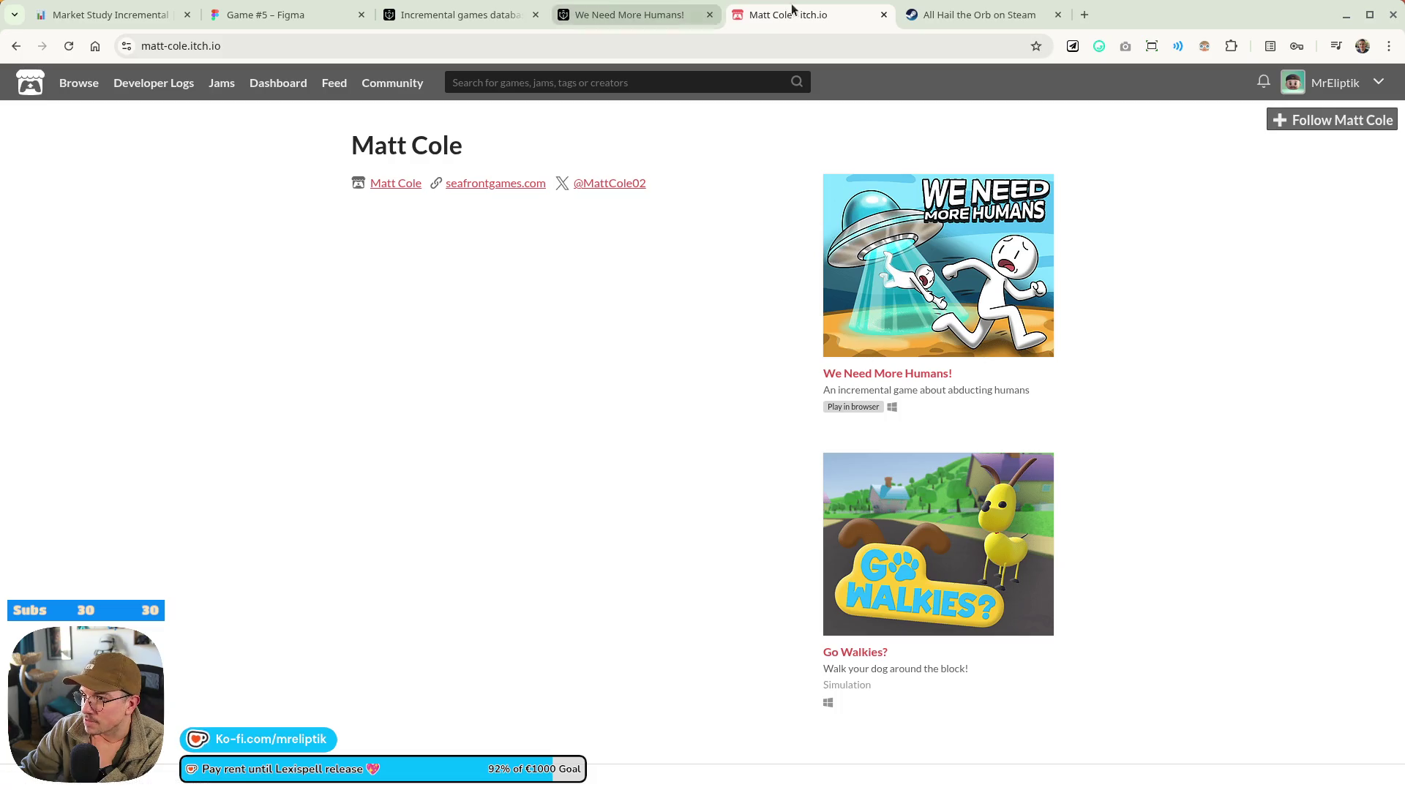
Close the developer profile and both We Need More Humans! tabs
click(635, 15)
middle_click(747, 14)
middle_click(625, 25)
scroll(292, 454, down, 5)
scroll(246, 464, down, 5)
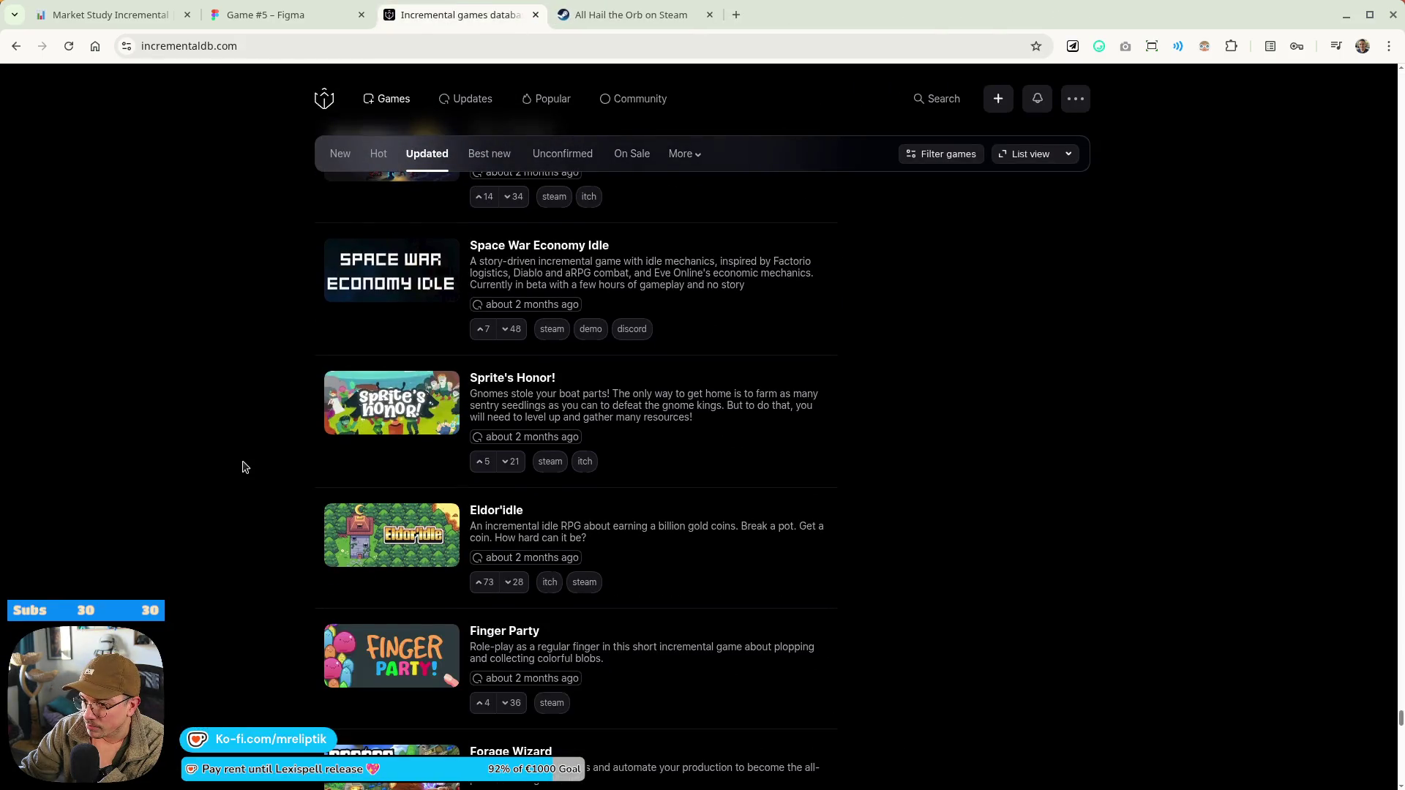
scroll(249, 467, down, 6)
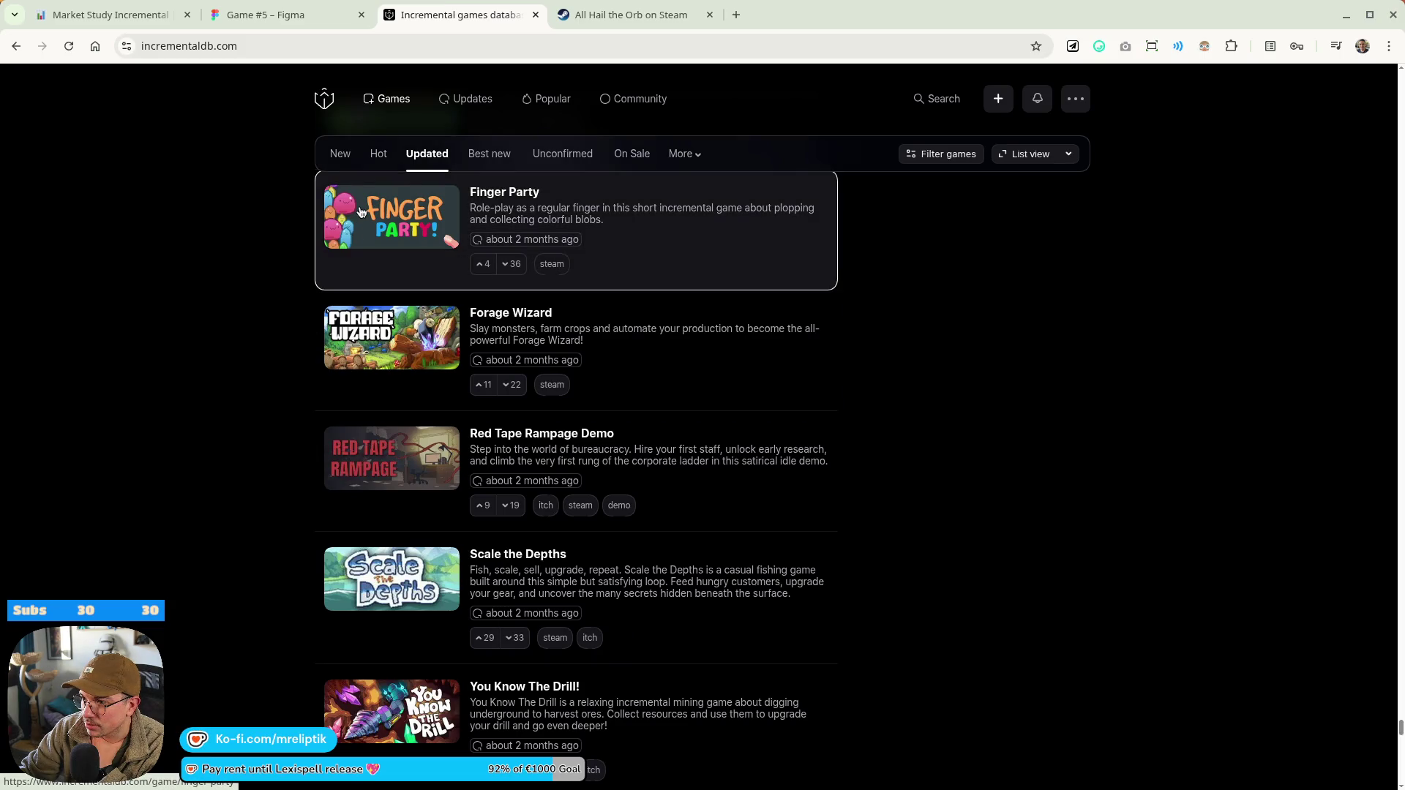
scroll(192, 312, down, 5)
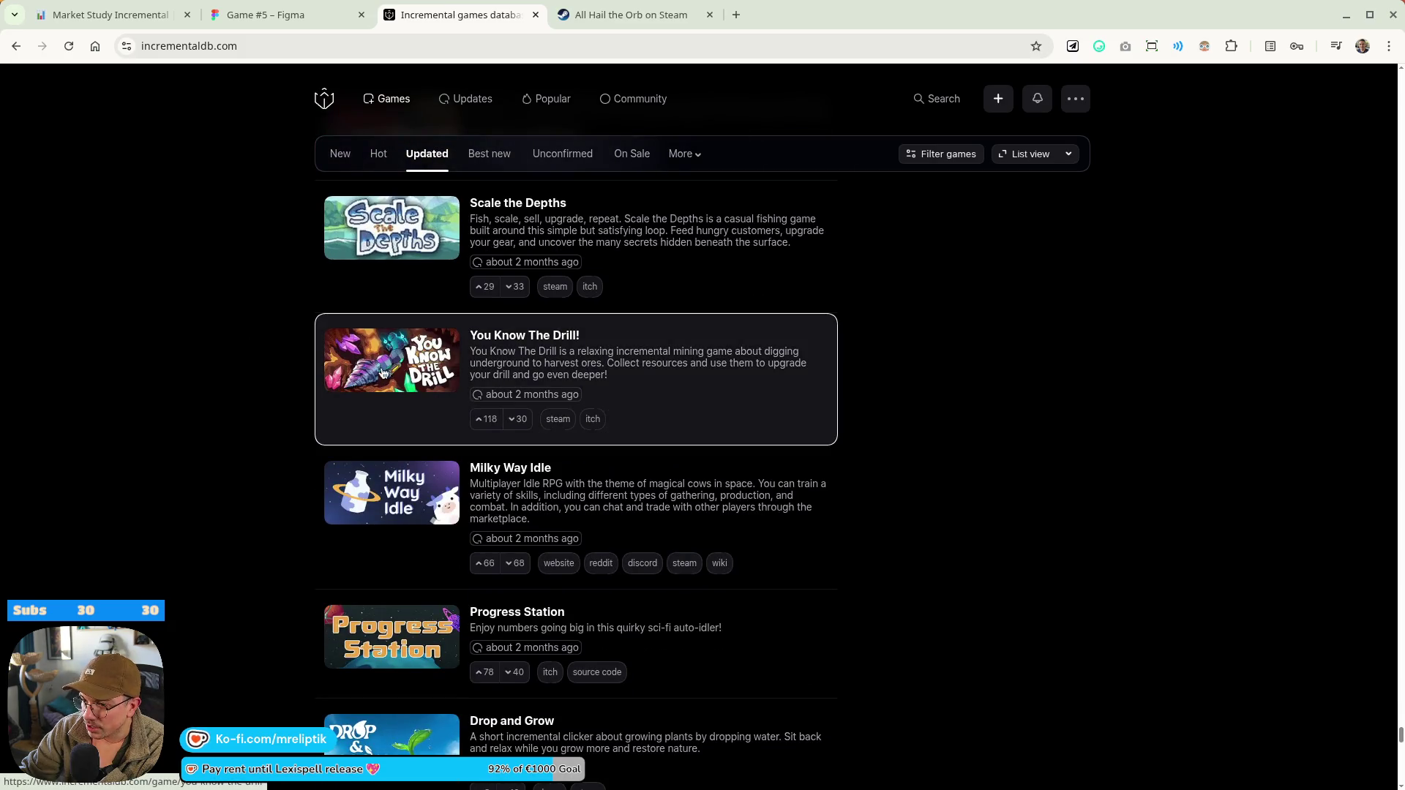
scroll(357, 372, down, 9)
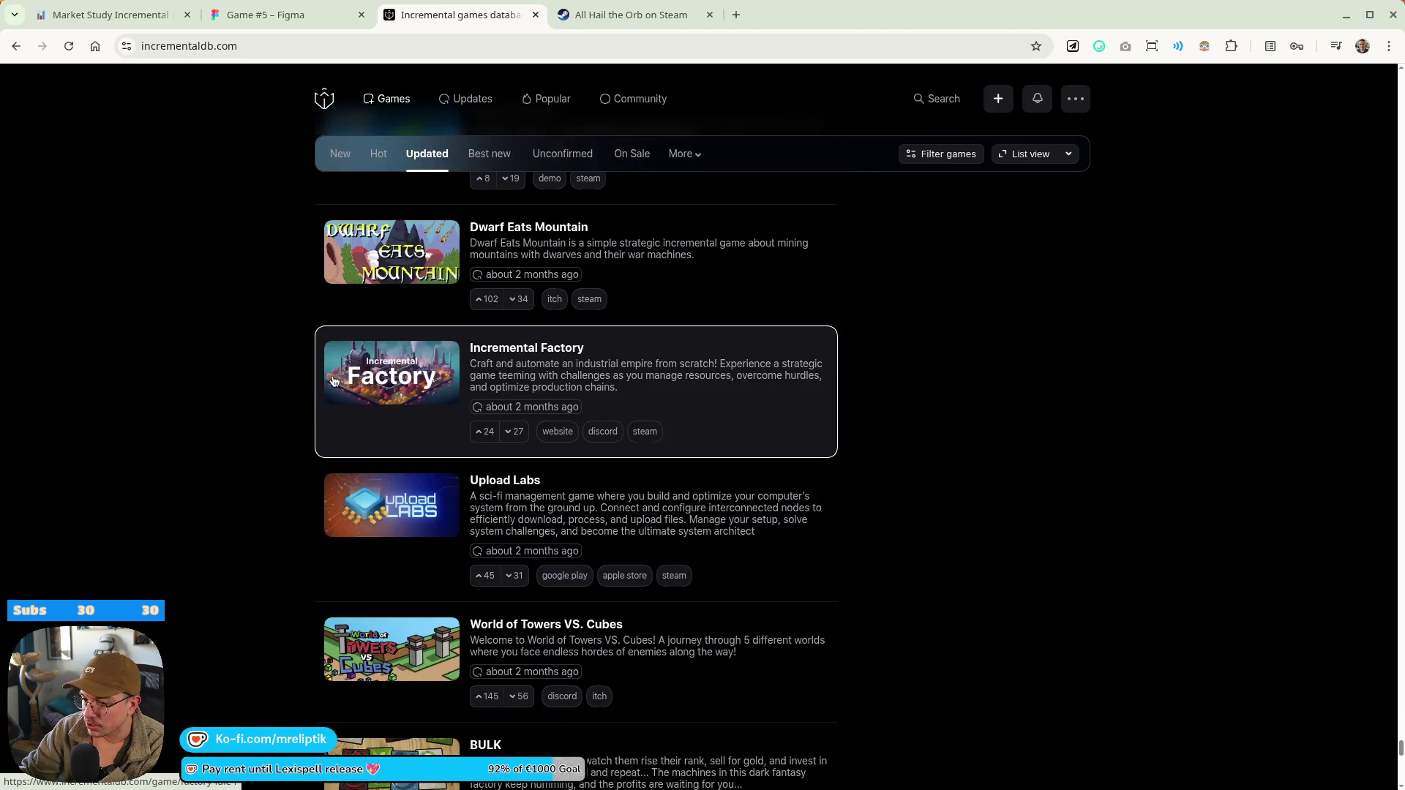
scroll(334, 381, down, 6)
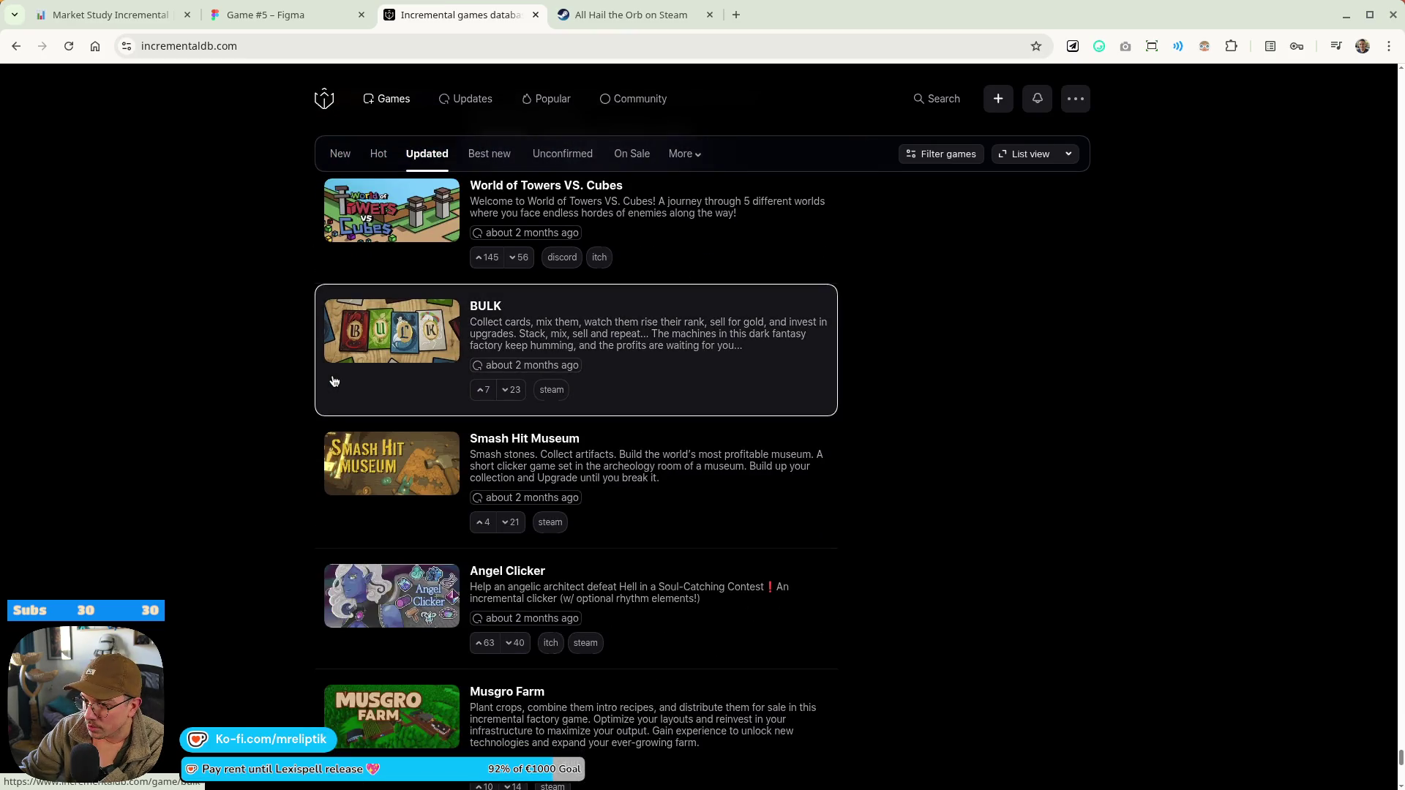
scroll(334, 380, down, 2)
scroll(333, 381, down, 8)
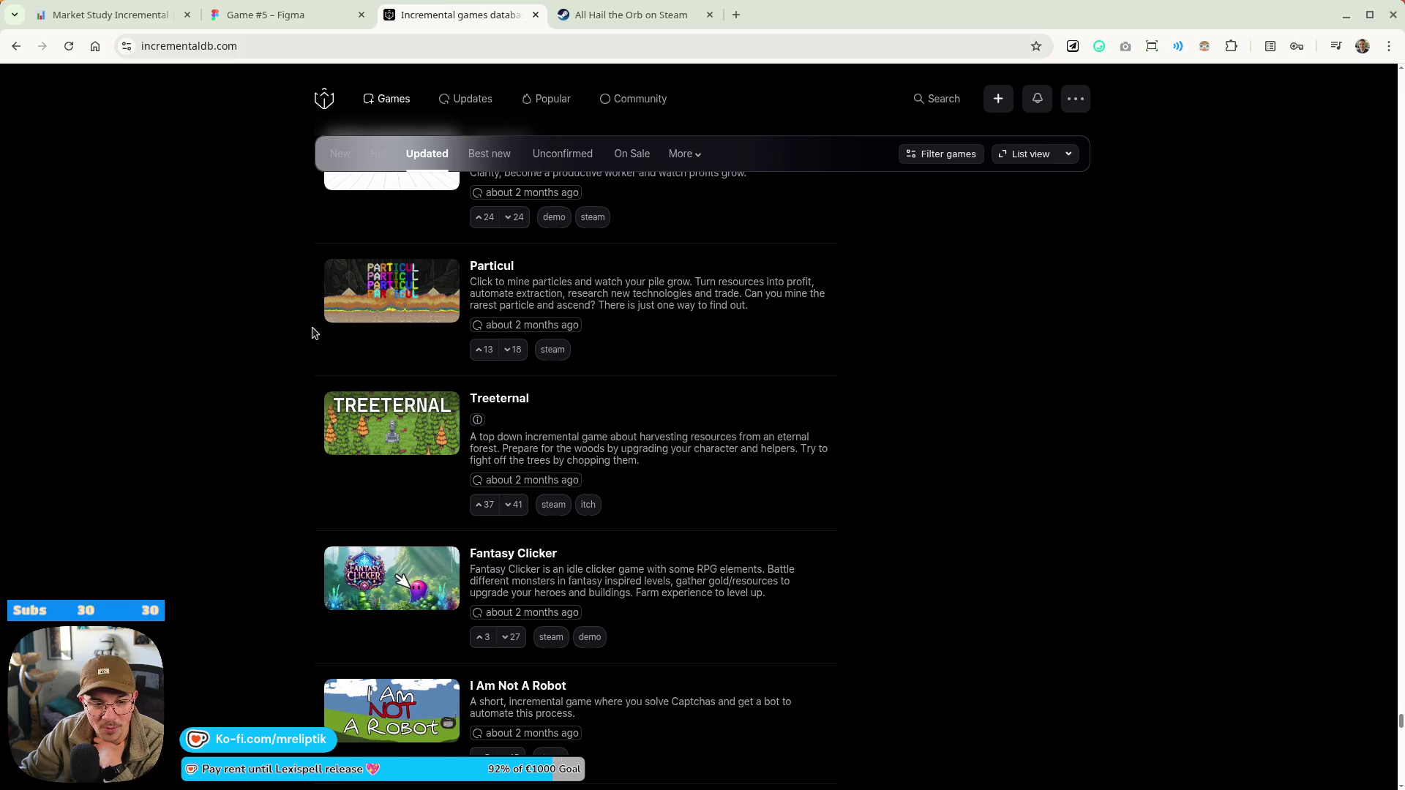
scroll(318, 351, down, 5)
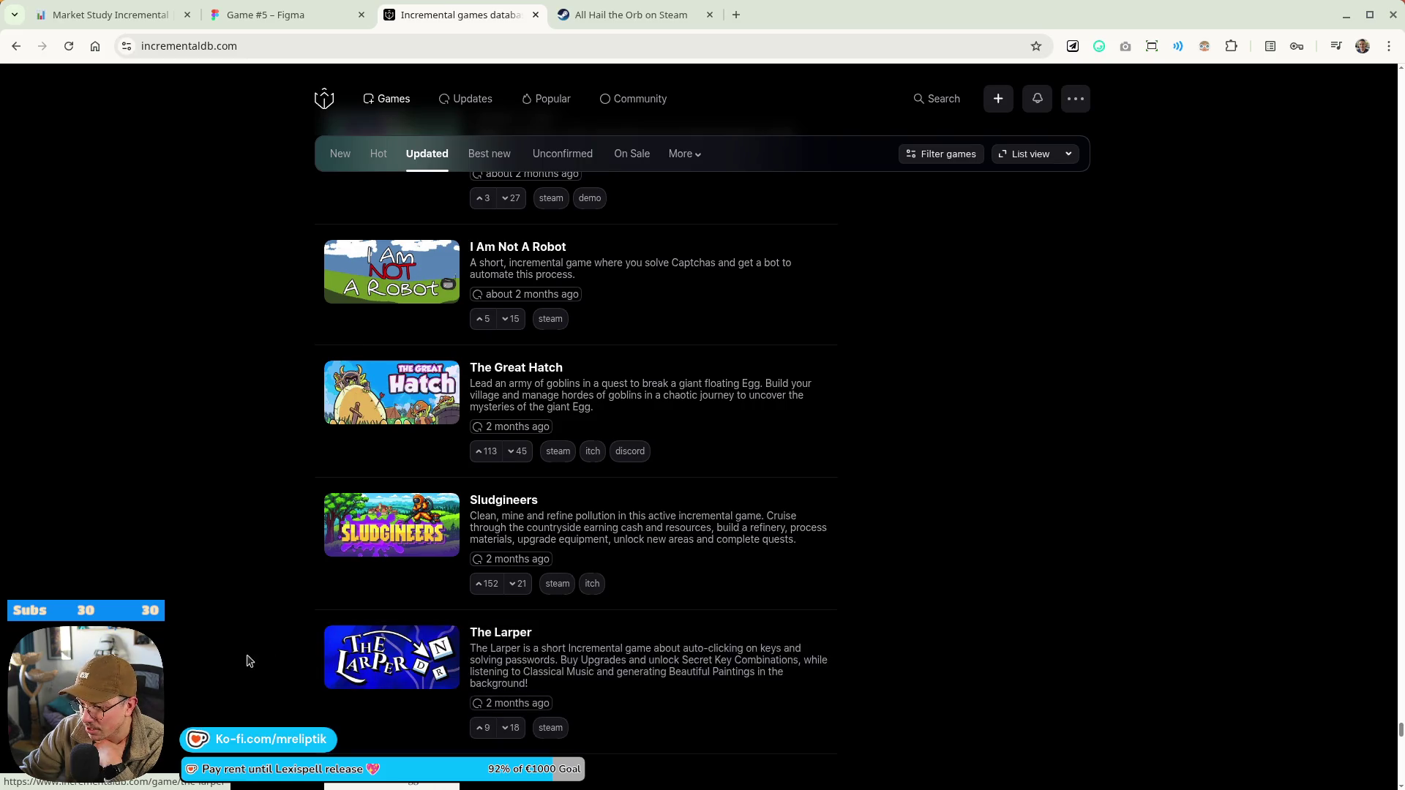
scroll(240, 662, down, 3)
scroll(268, 540, up, 3)
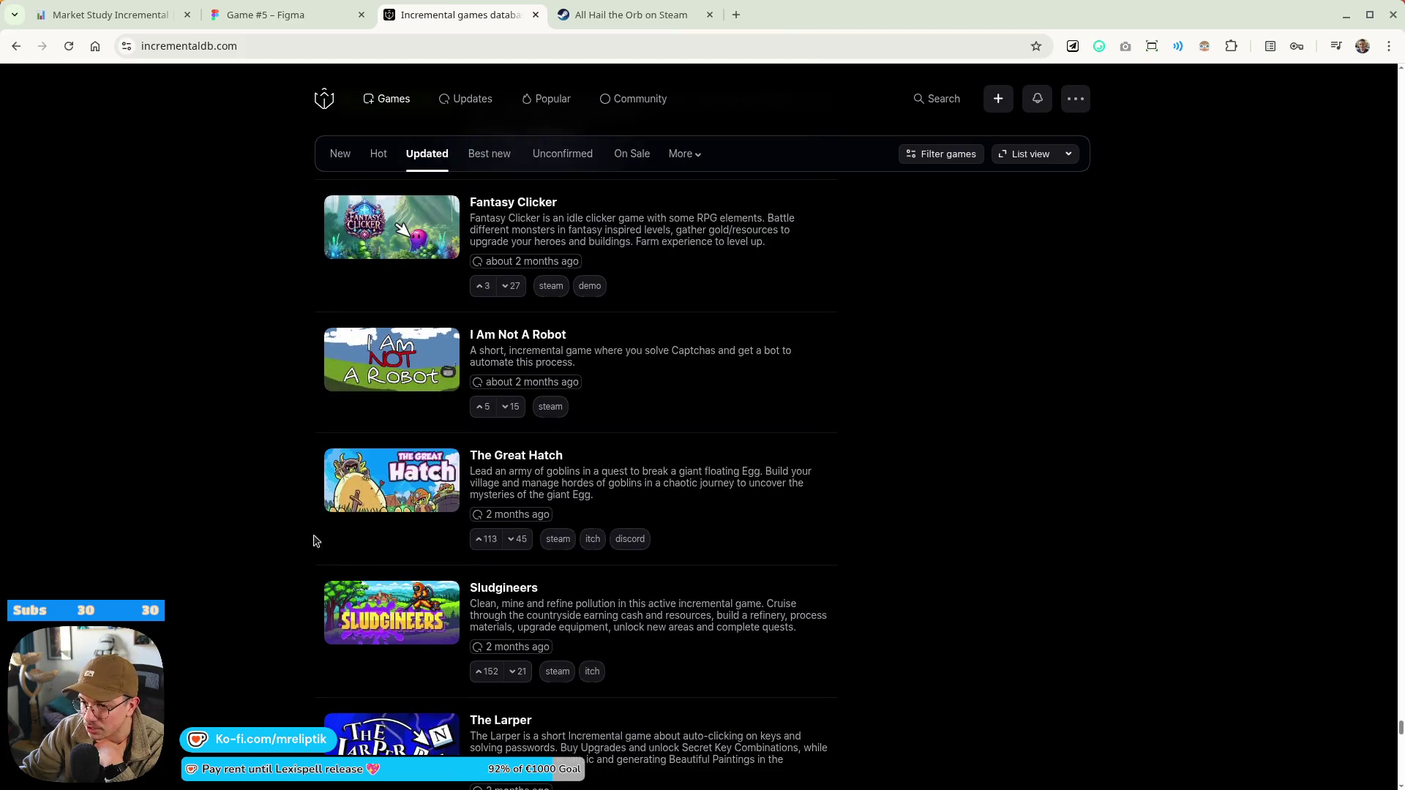
scroll(375, 494, up, 4)
scroll(375, 495, up, 10)
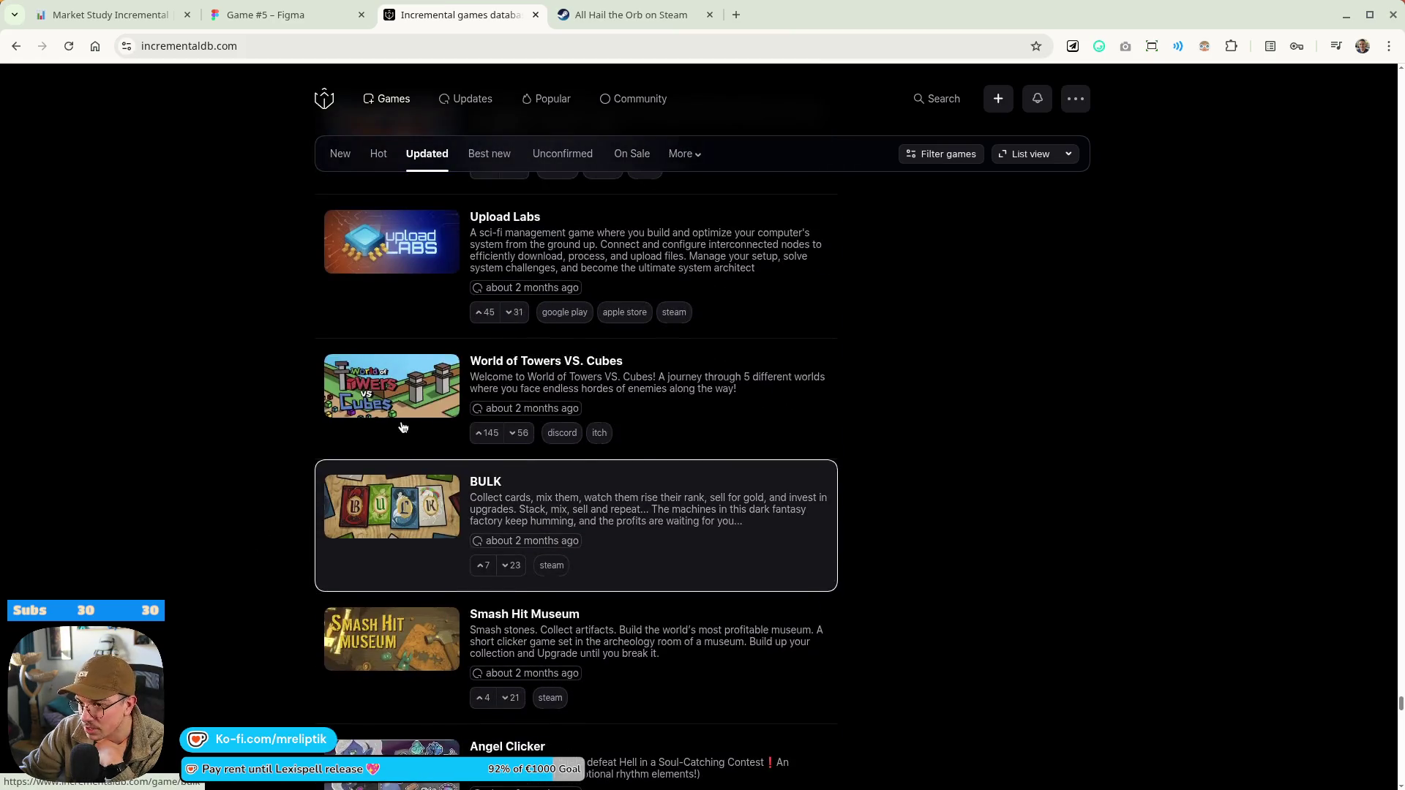
scroll(375, 329, up, 15)
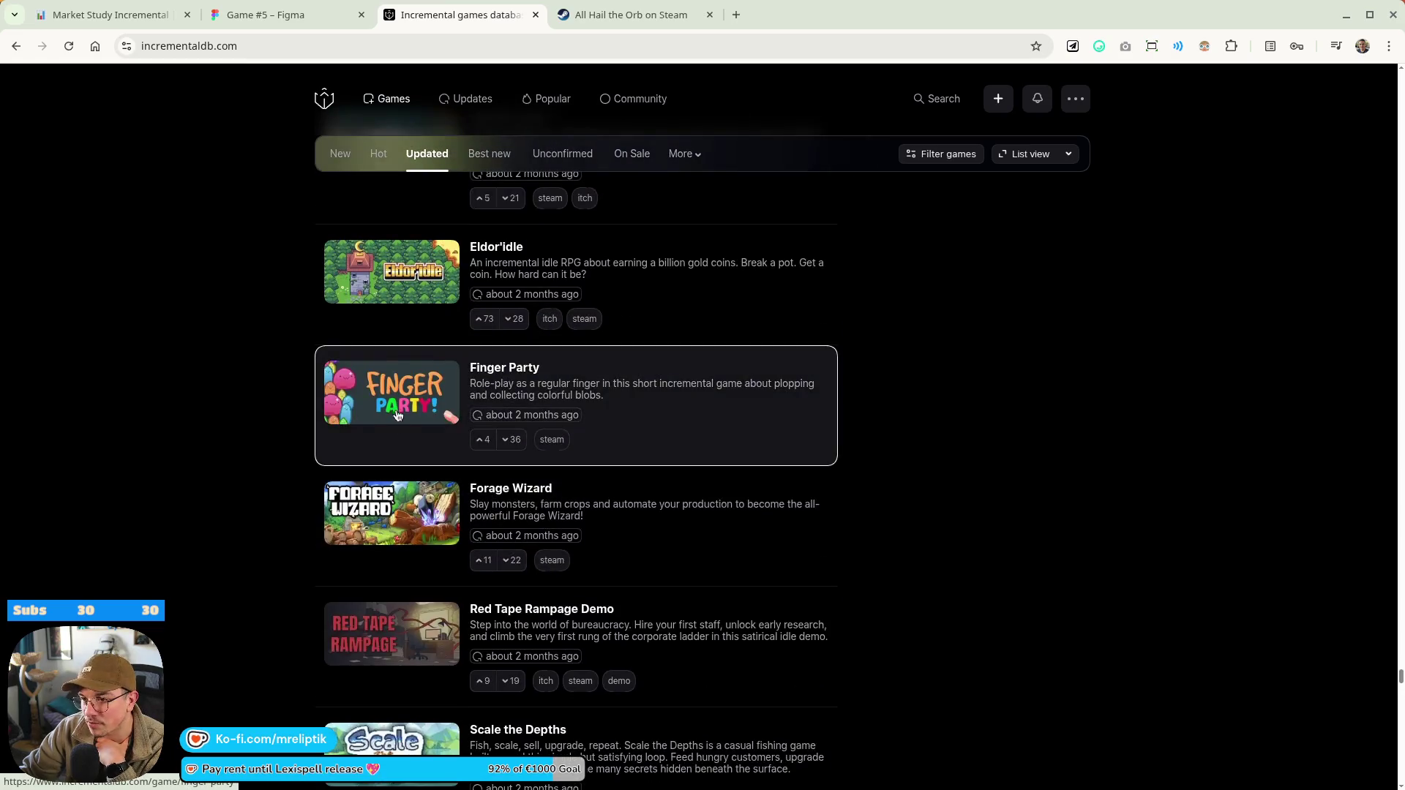
scroll(368, 527, up, 10)
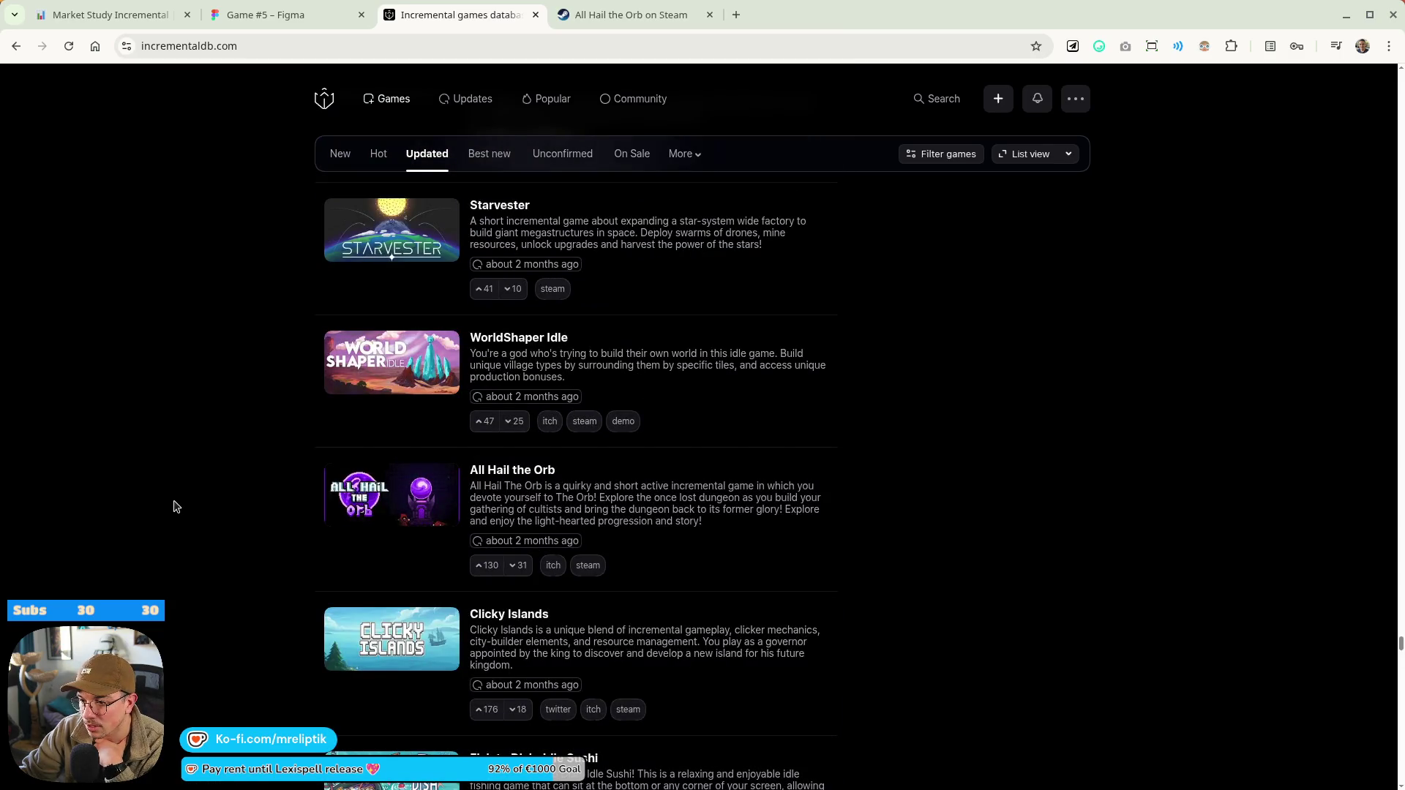
scroll(179, 501, up, 7)
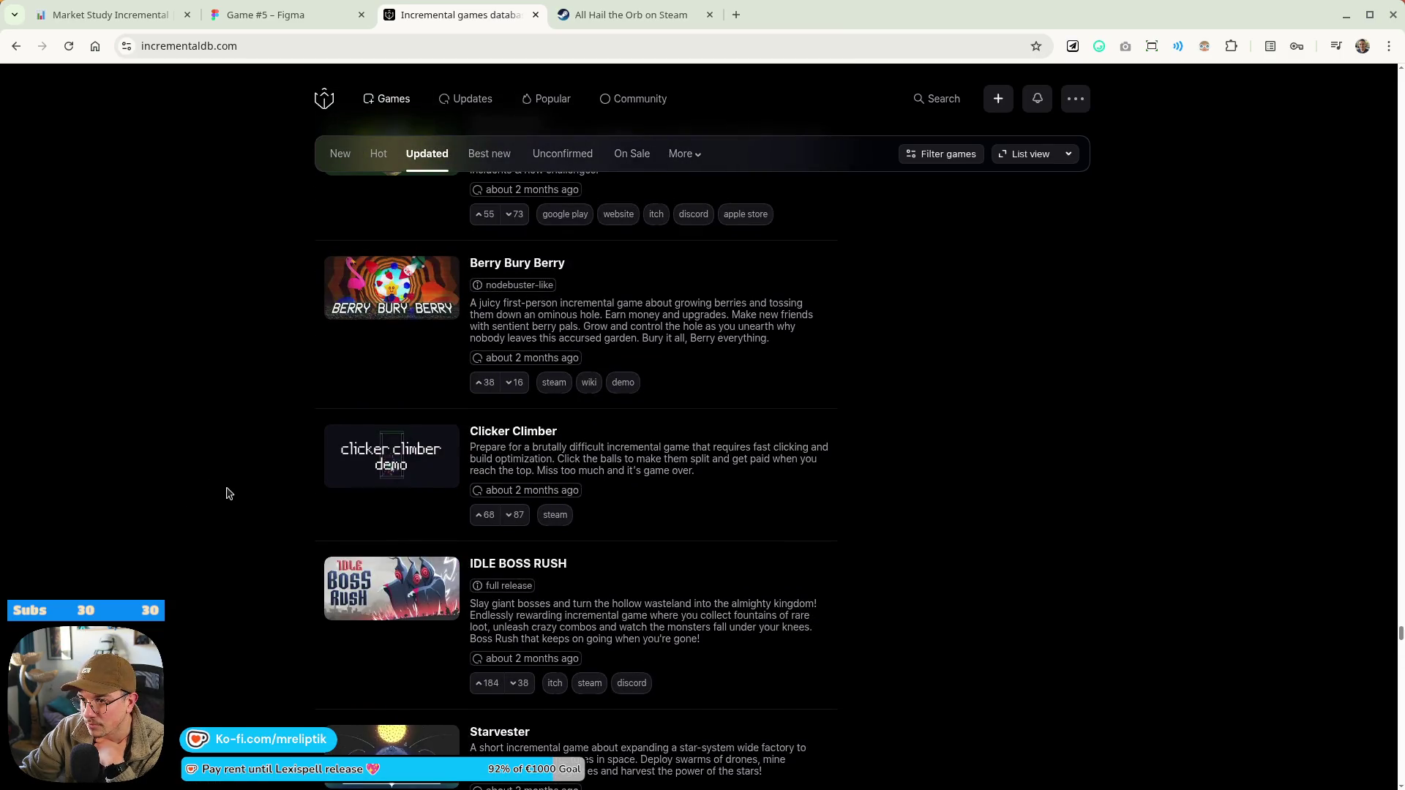
scroll(229, 494, up, 3)
scroll(229, 494, down, 10)
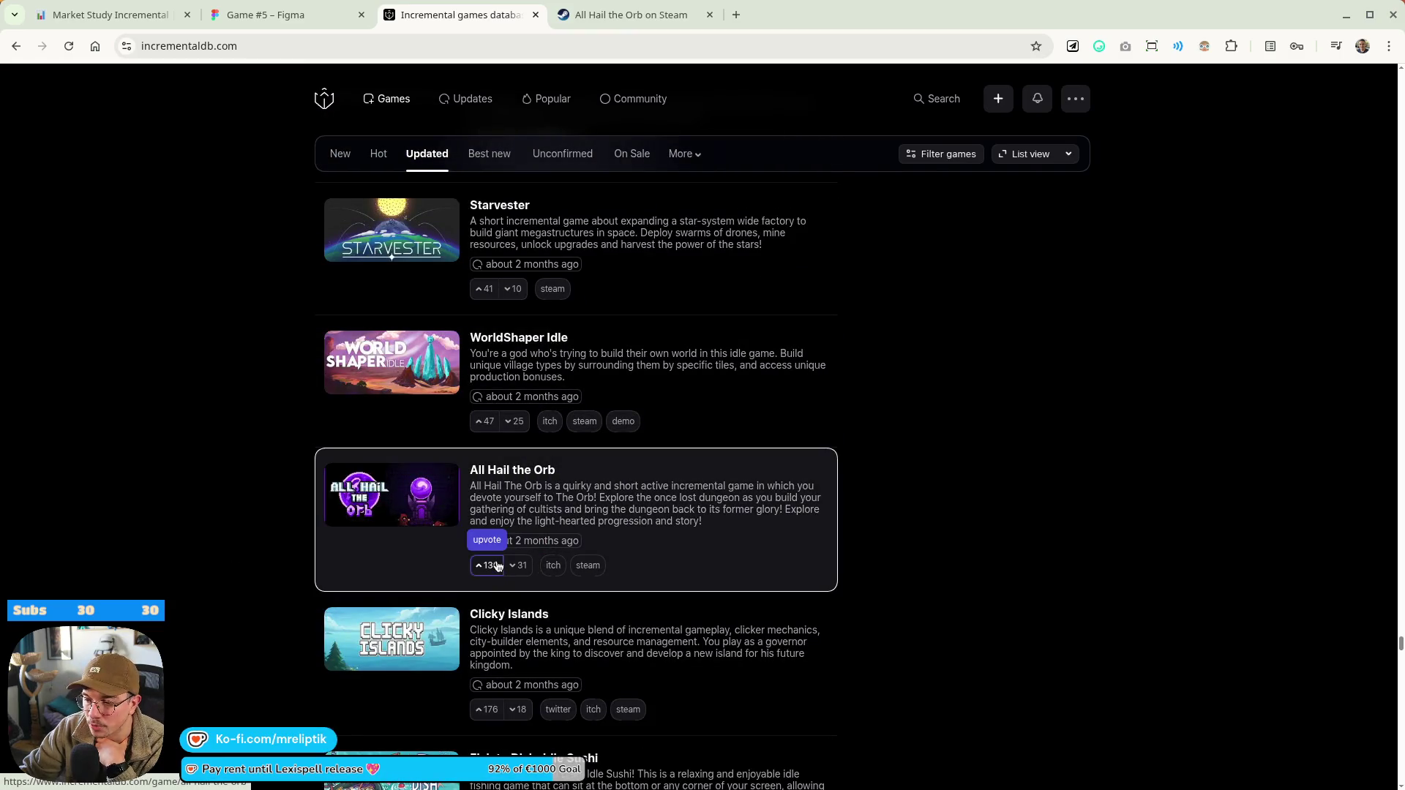
scroll(249, 534, up, 10)
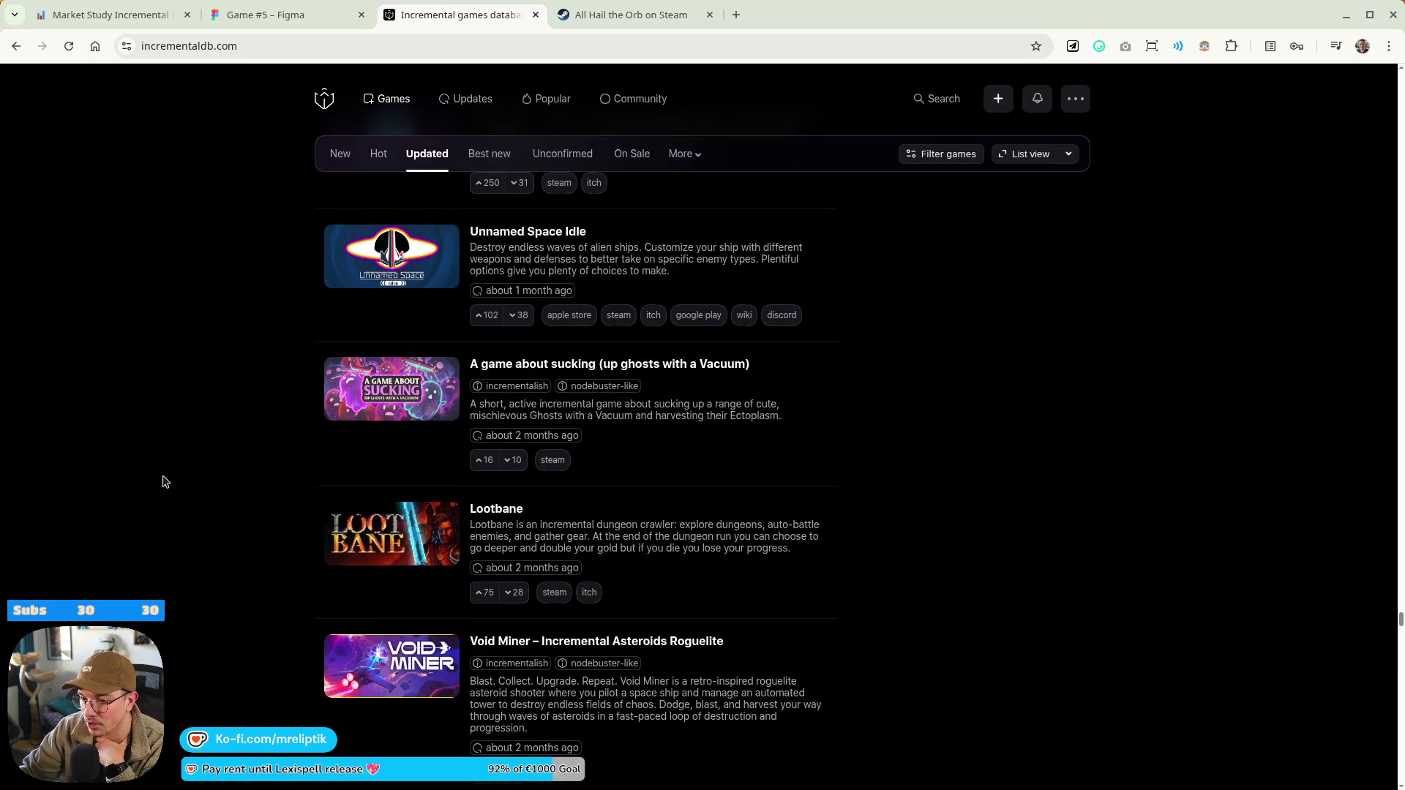
scroll(167, 486, down, 3)
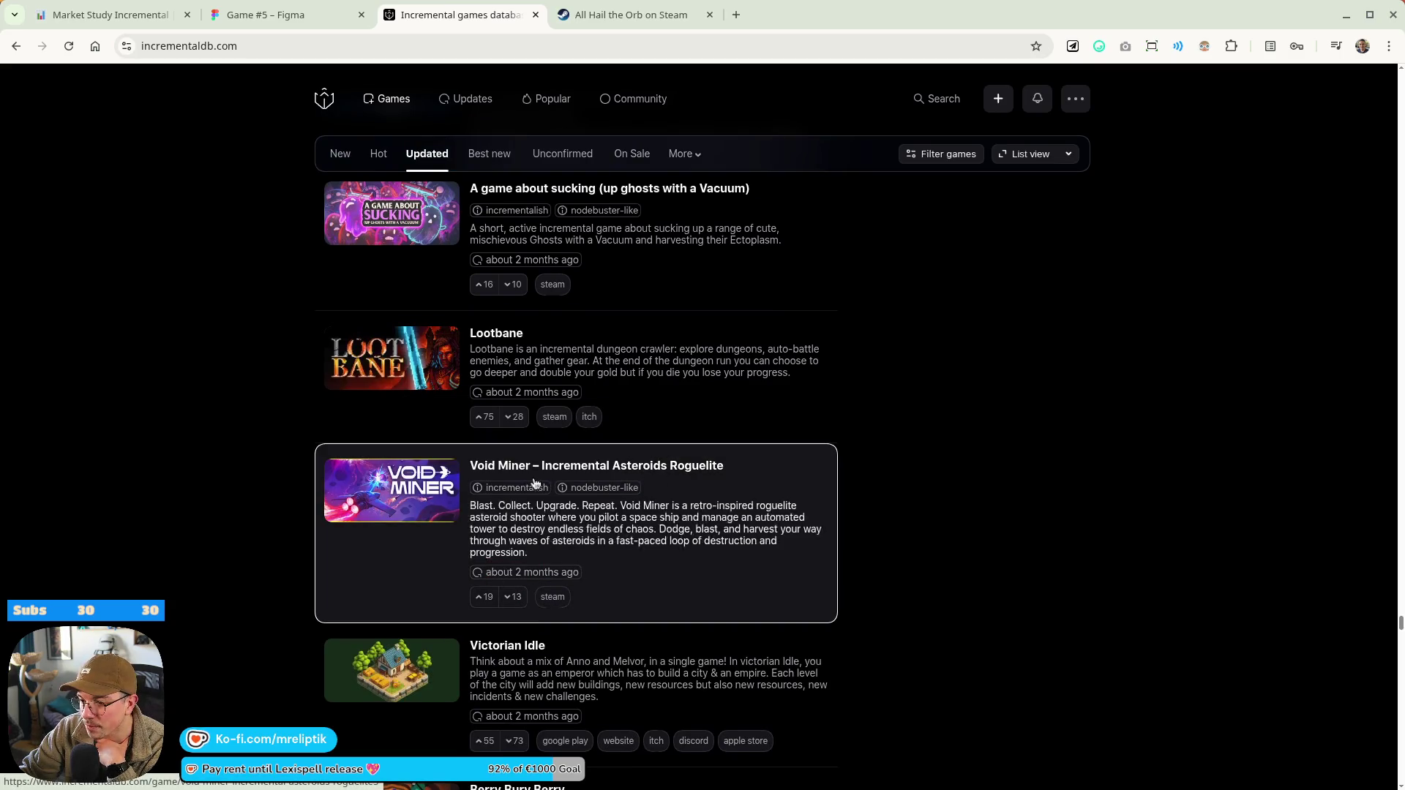
middle_click(655, 468)
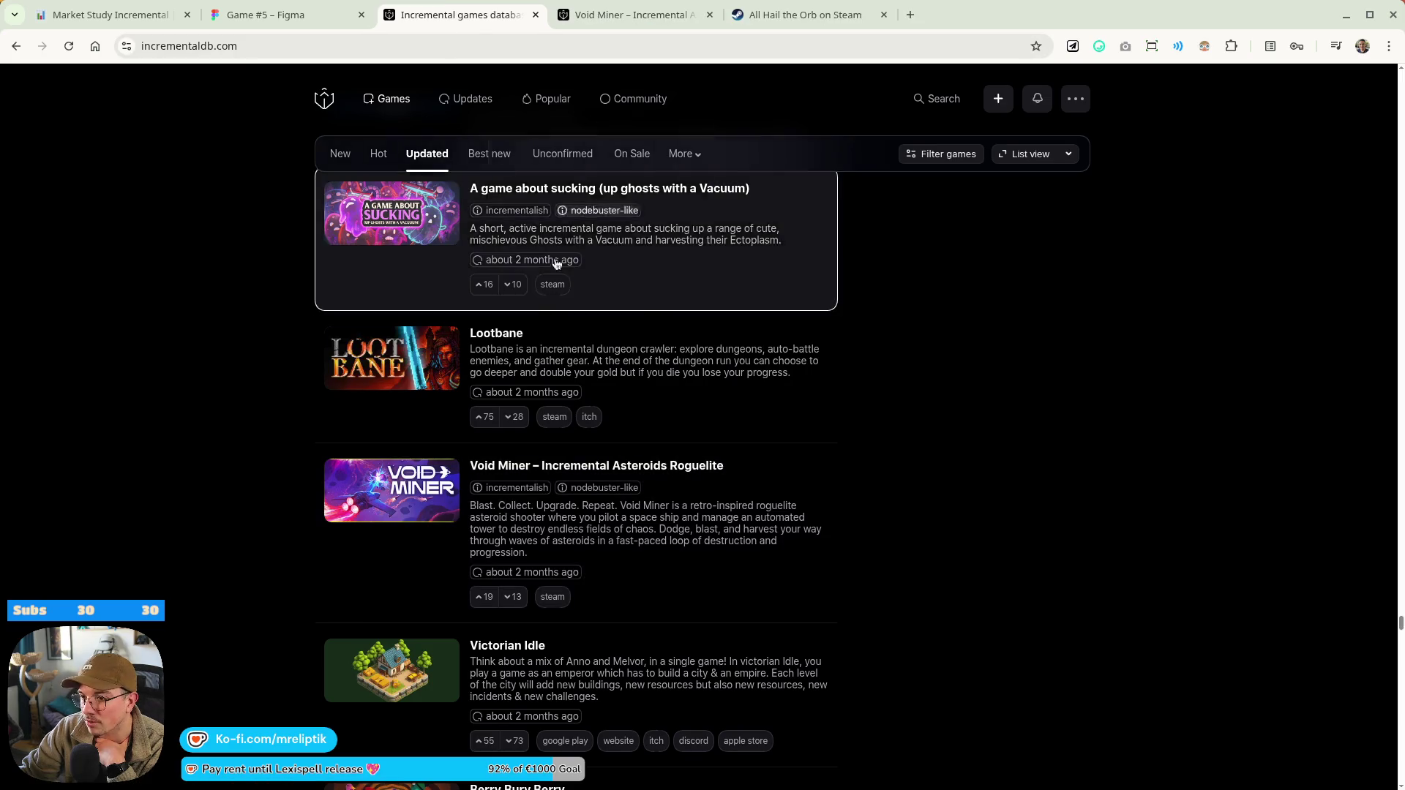
click(630, 22)
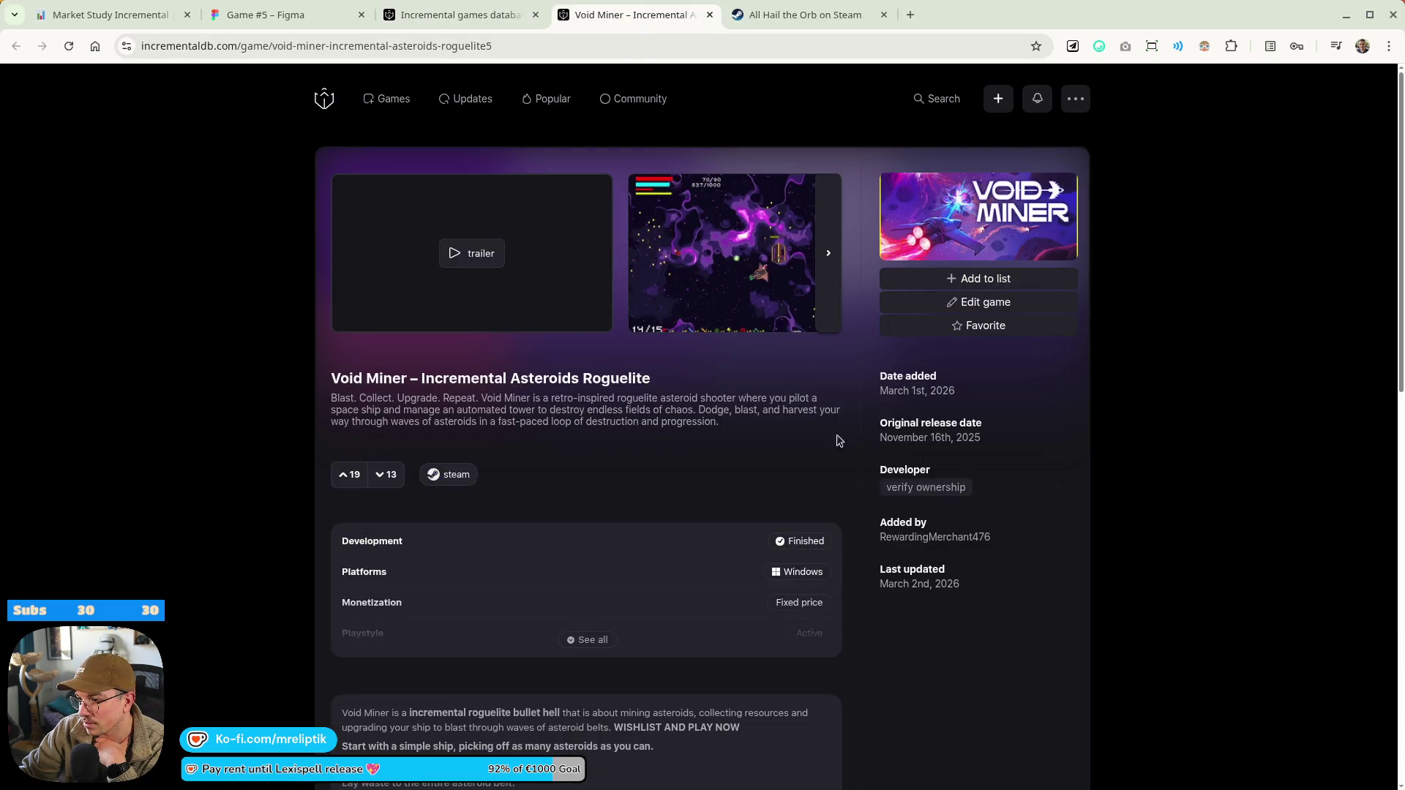
middle_click(448, 474)
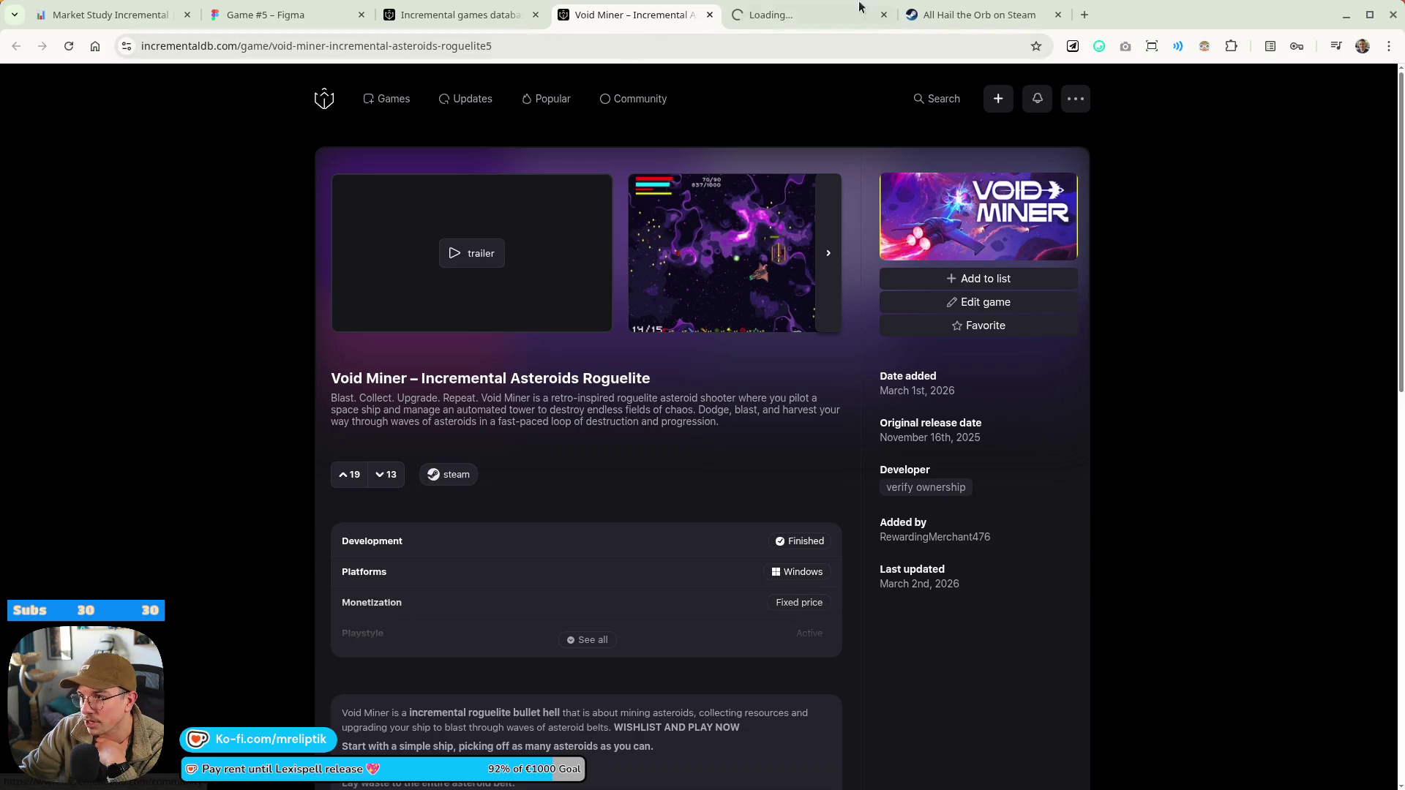
click(754, 16)
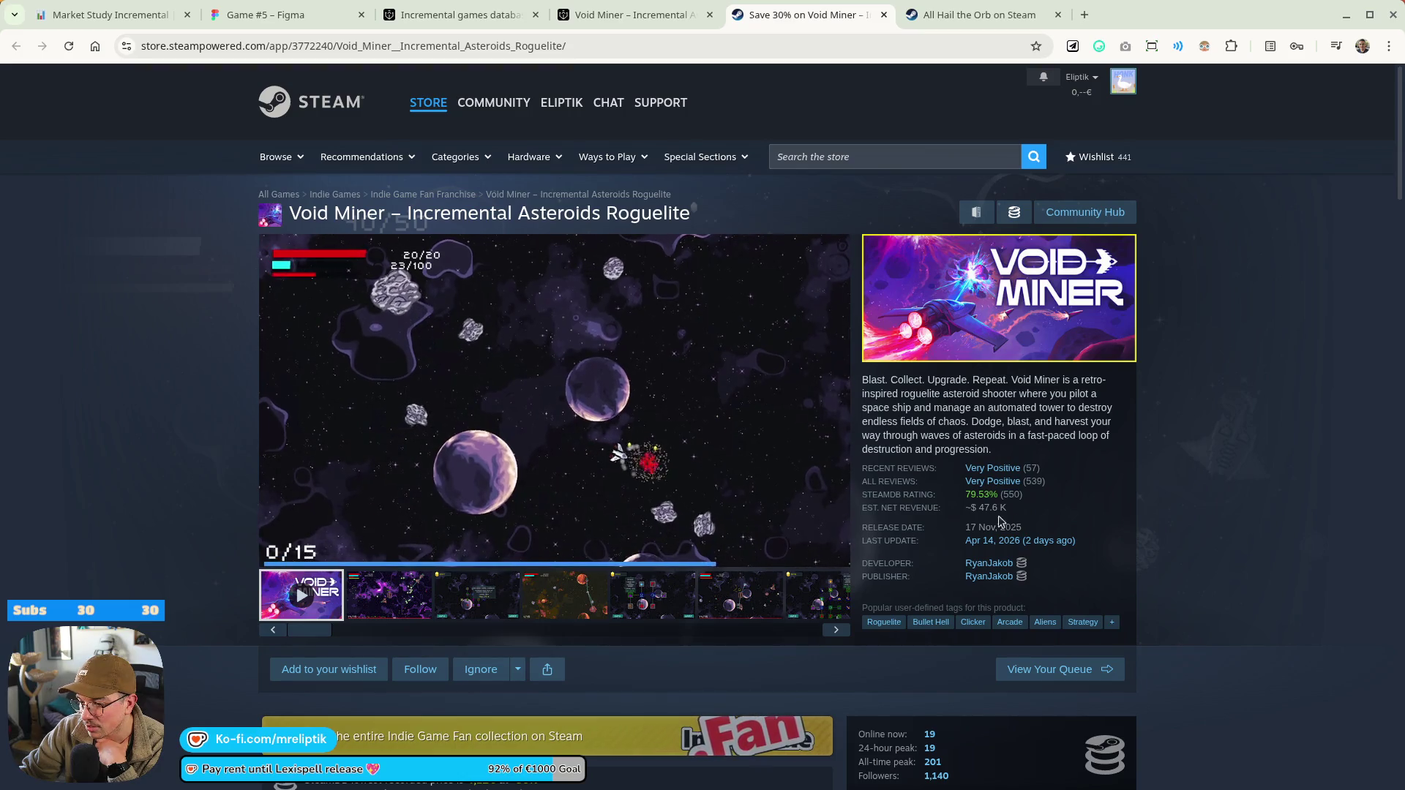
click(596, 15)
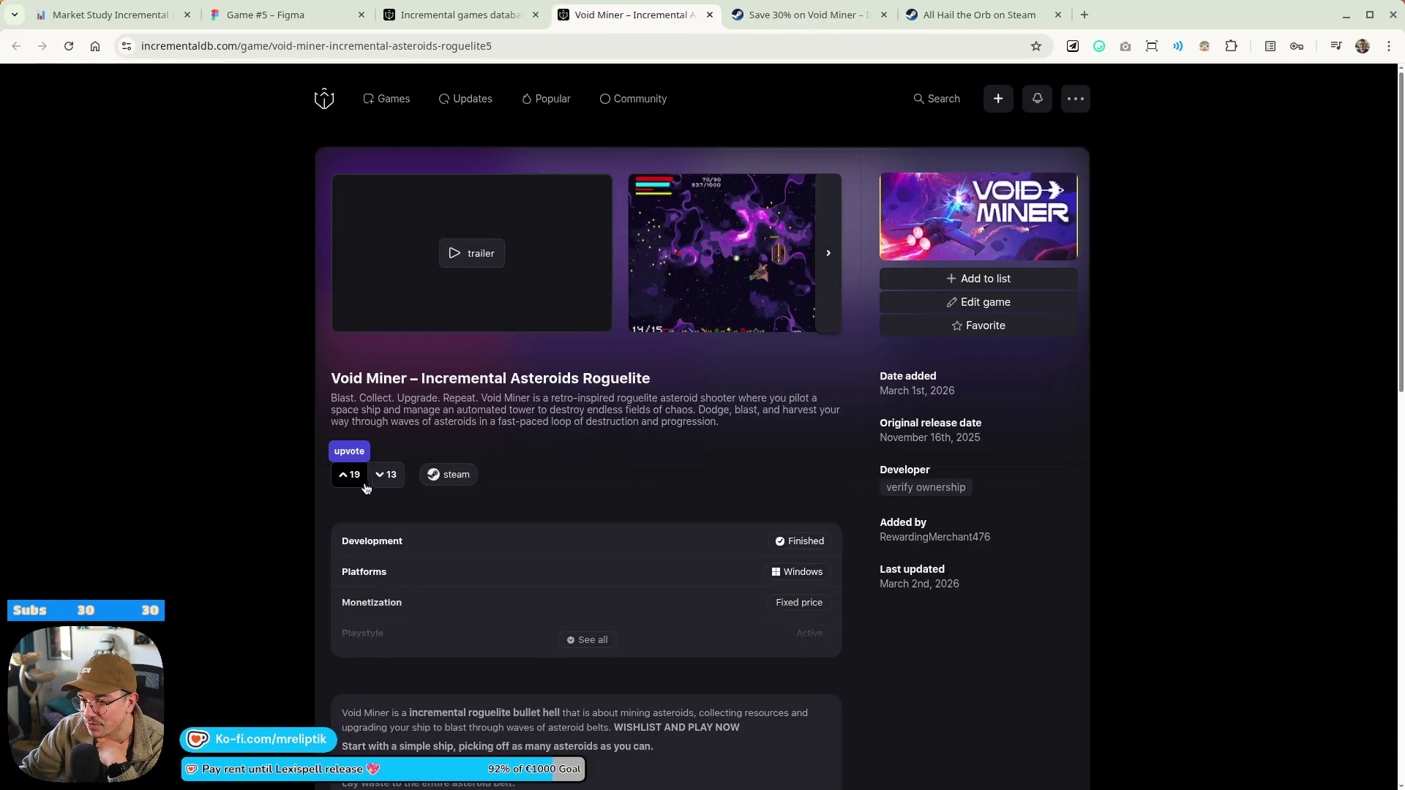
middle_click(619, 9)
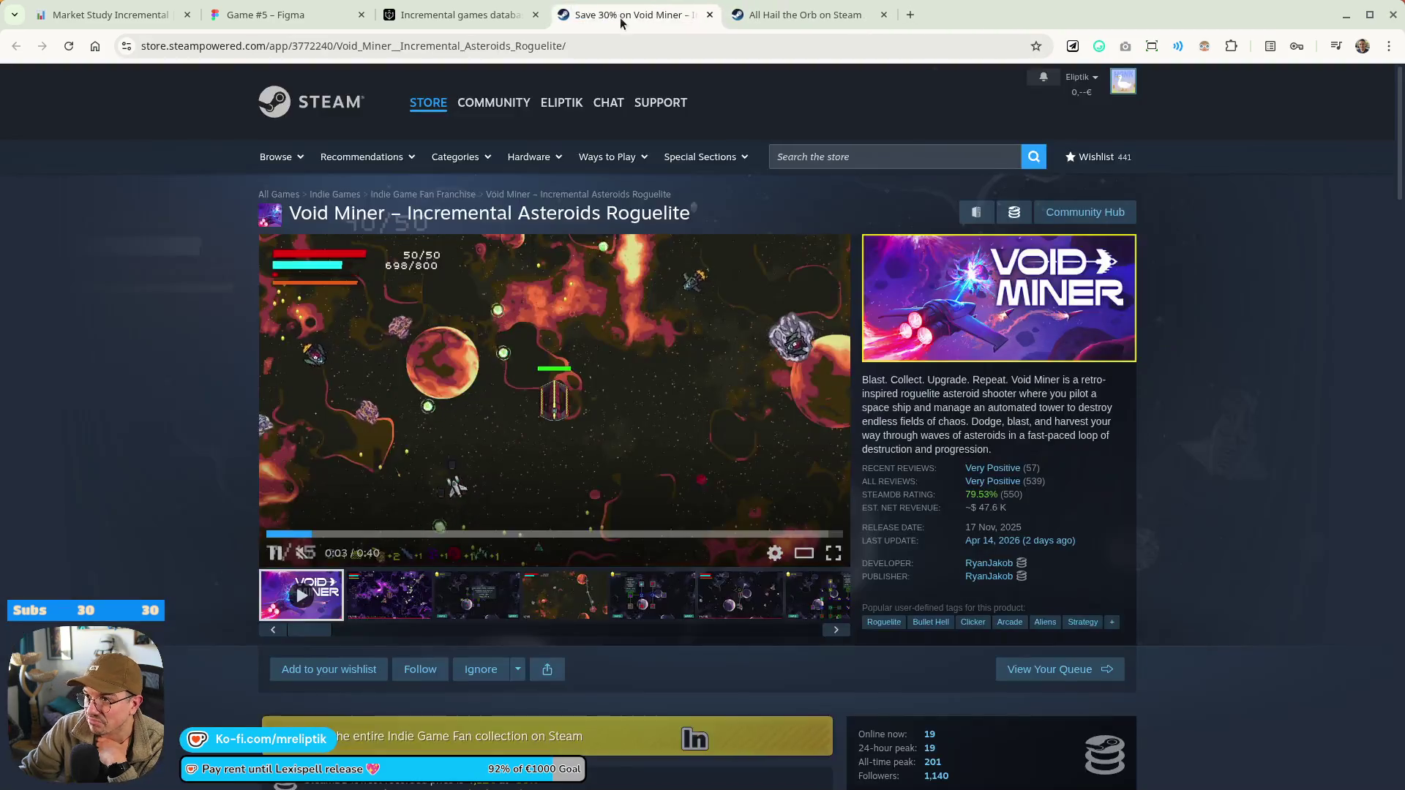
middle_click(622, 14)
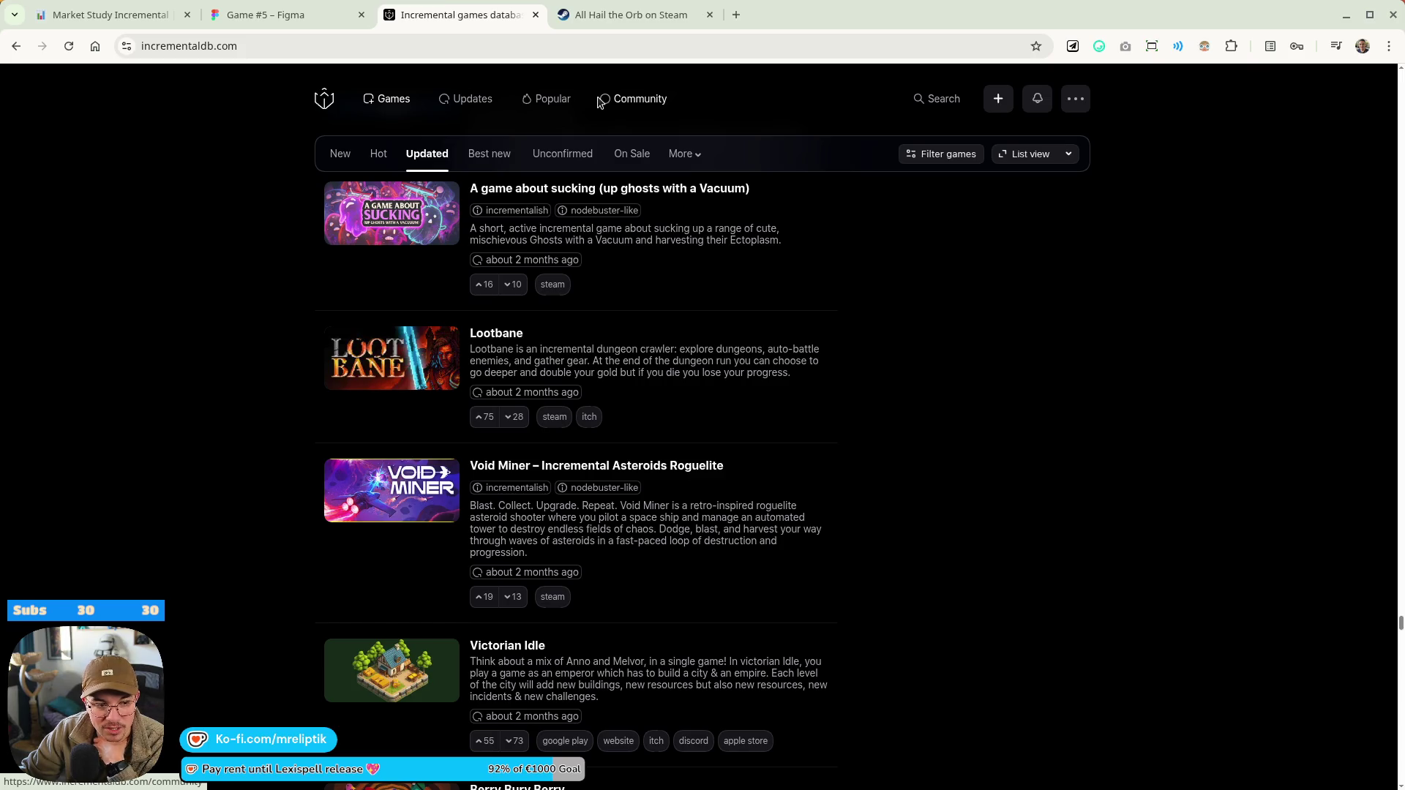
click(265, 18)
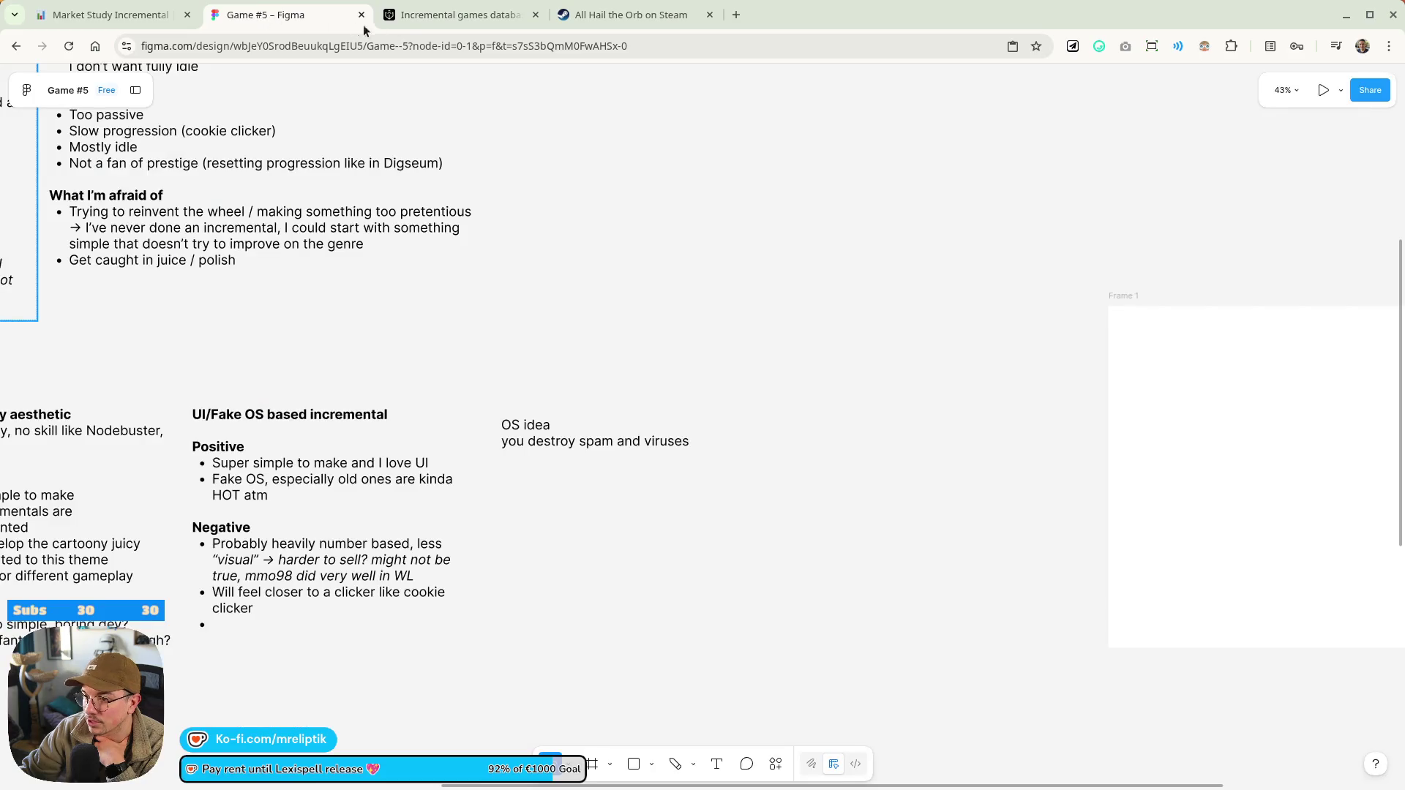
click(449, 13)
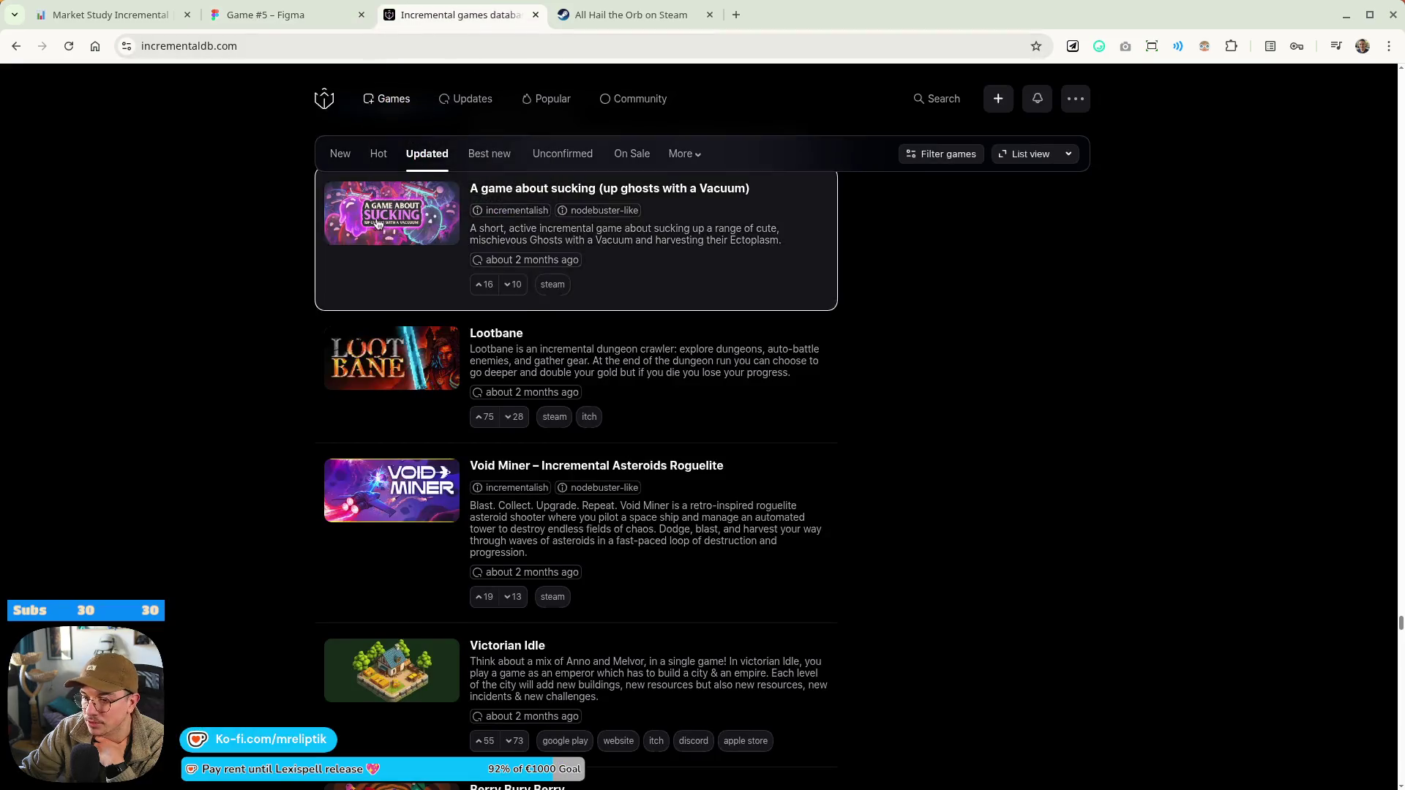
Review IncrementalDB's updated games down to Card Combiner, then close the IncrementalDB tab
scroll(278, 272, down, 8)
scroll(279, 272, down, 20)
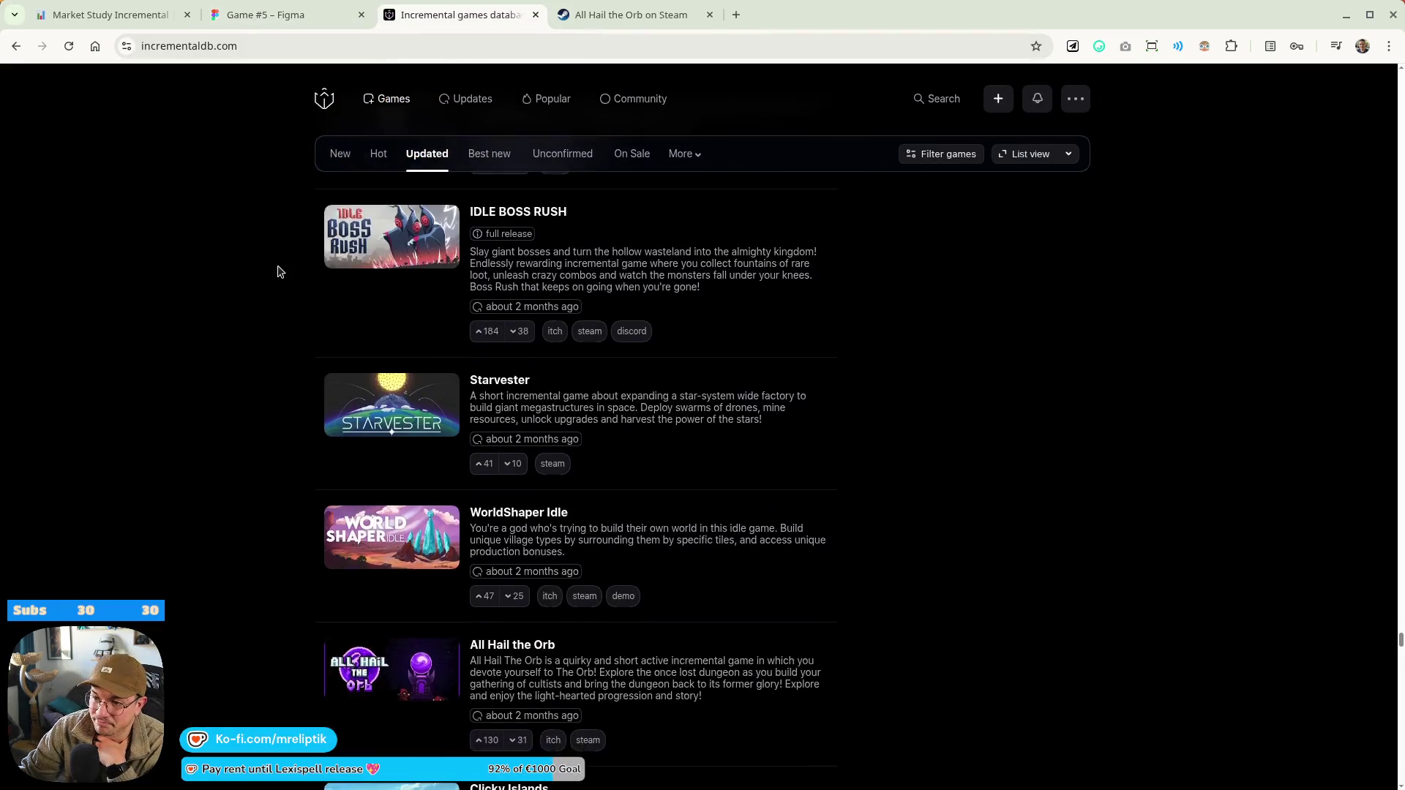
scroll(285, 376, down, 20)
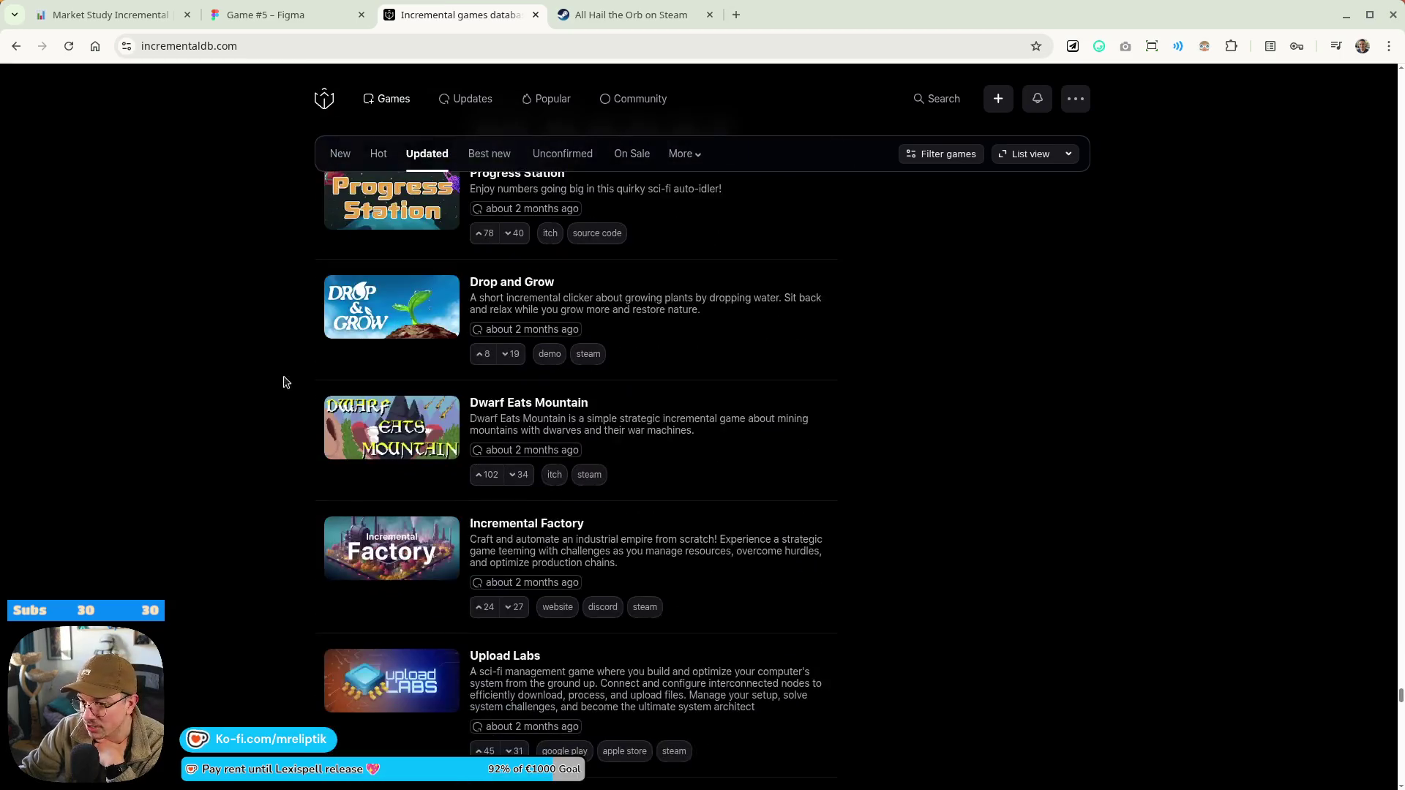
scroll(256, 469, down, 13)
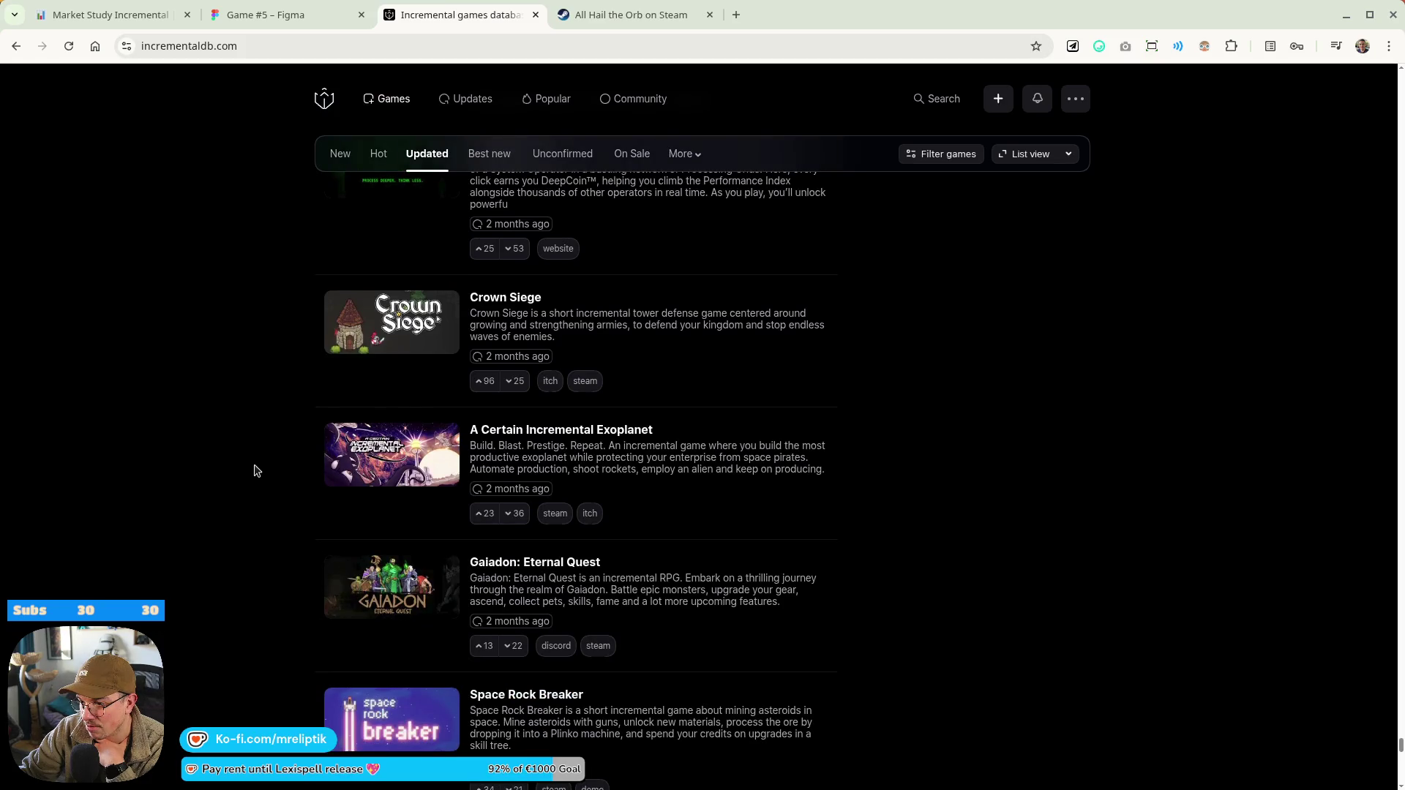
scroll(256, 469, down, 5)
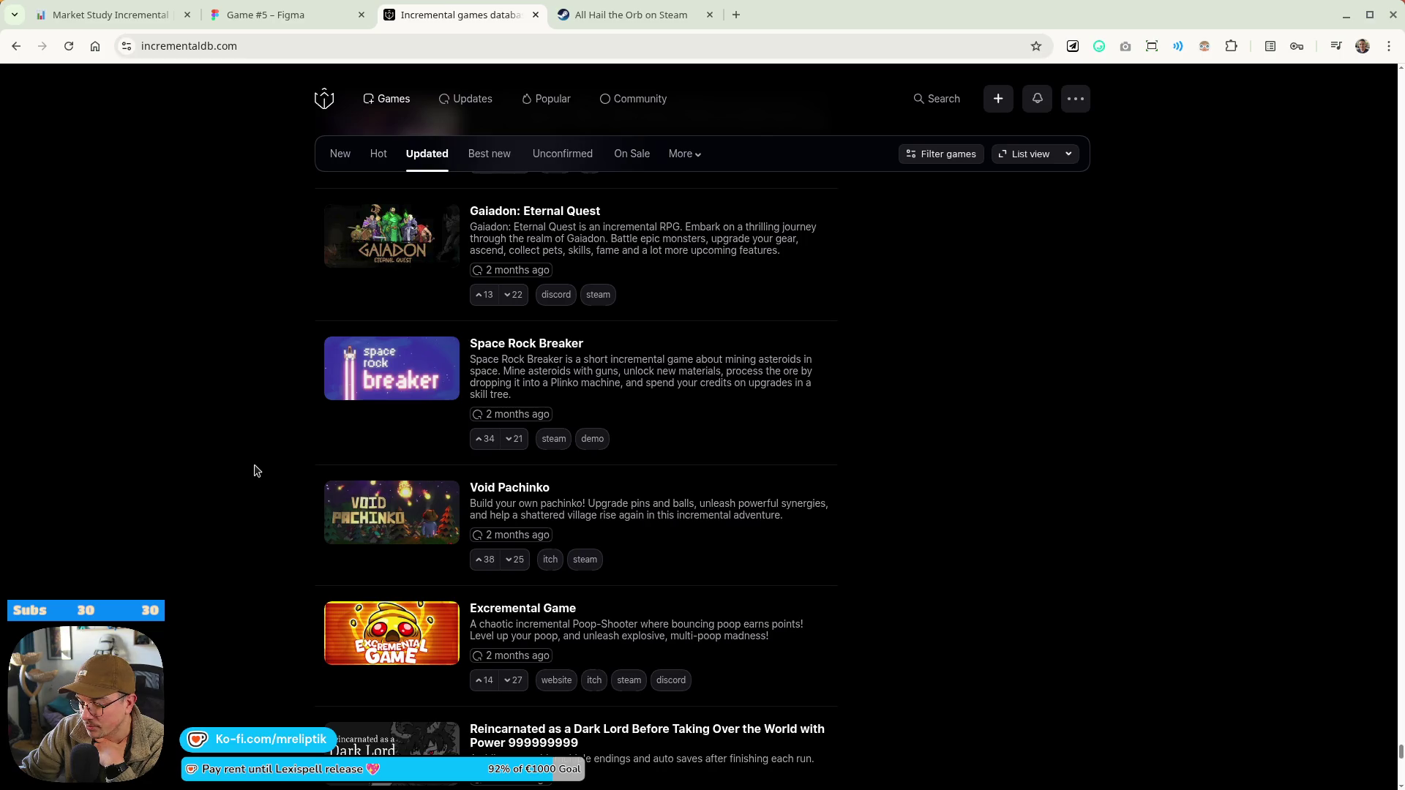
scroll(256, 469, down, 10)
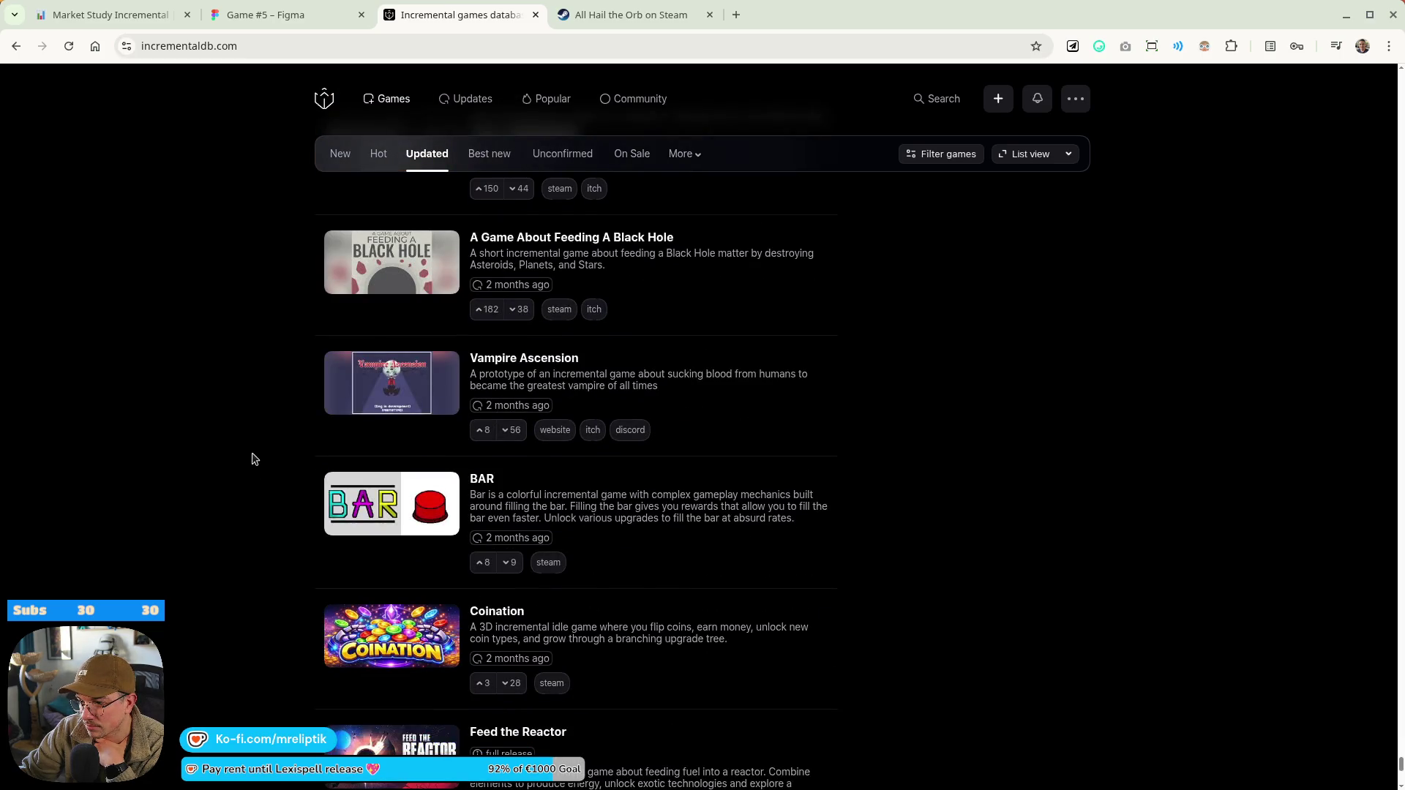
scroll(254, 474, down, 6)
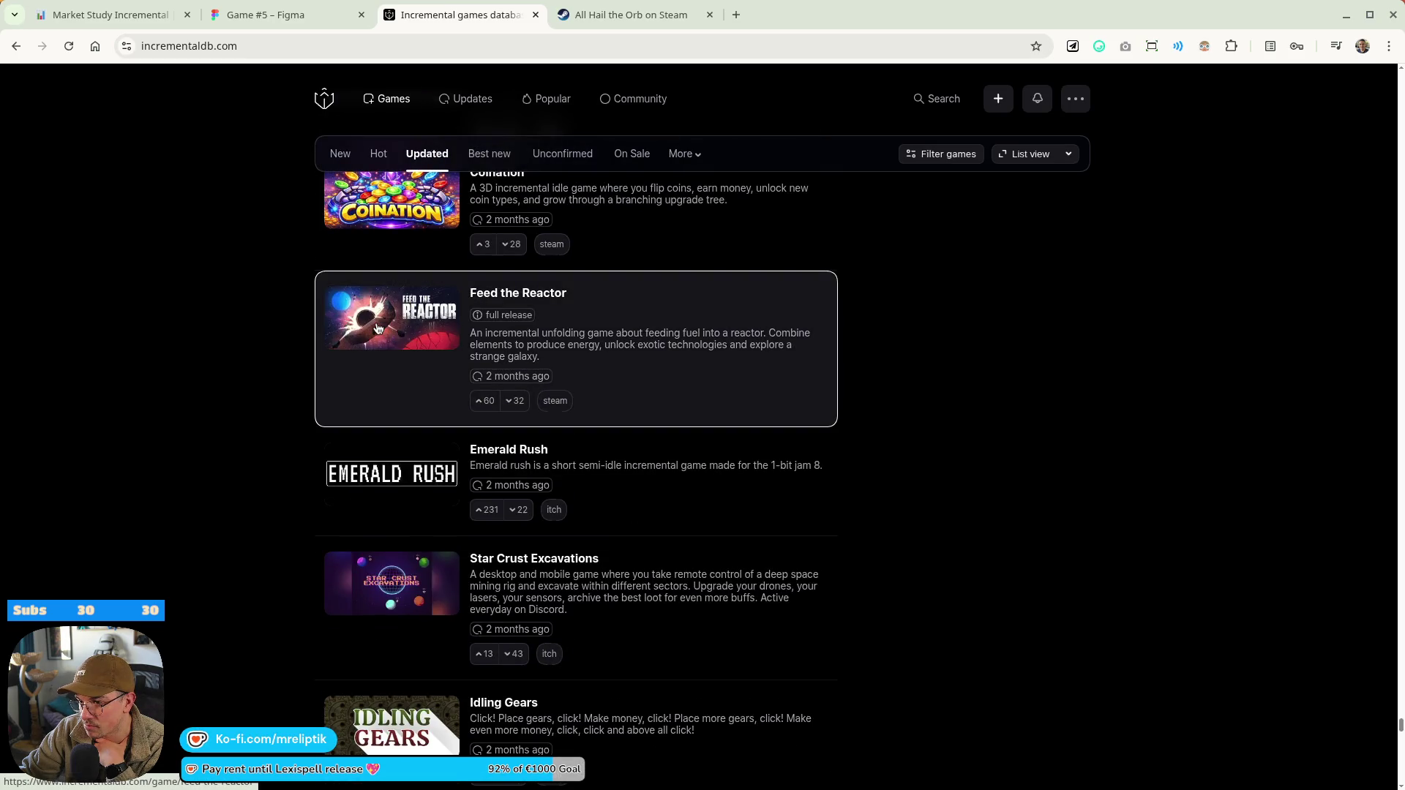
scroll(377, 328, down, 9)
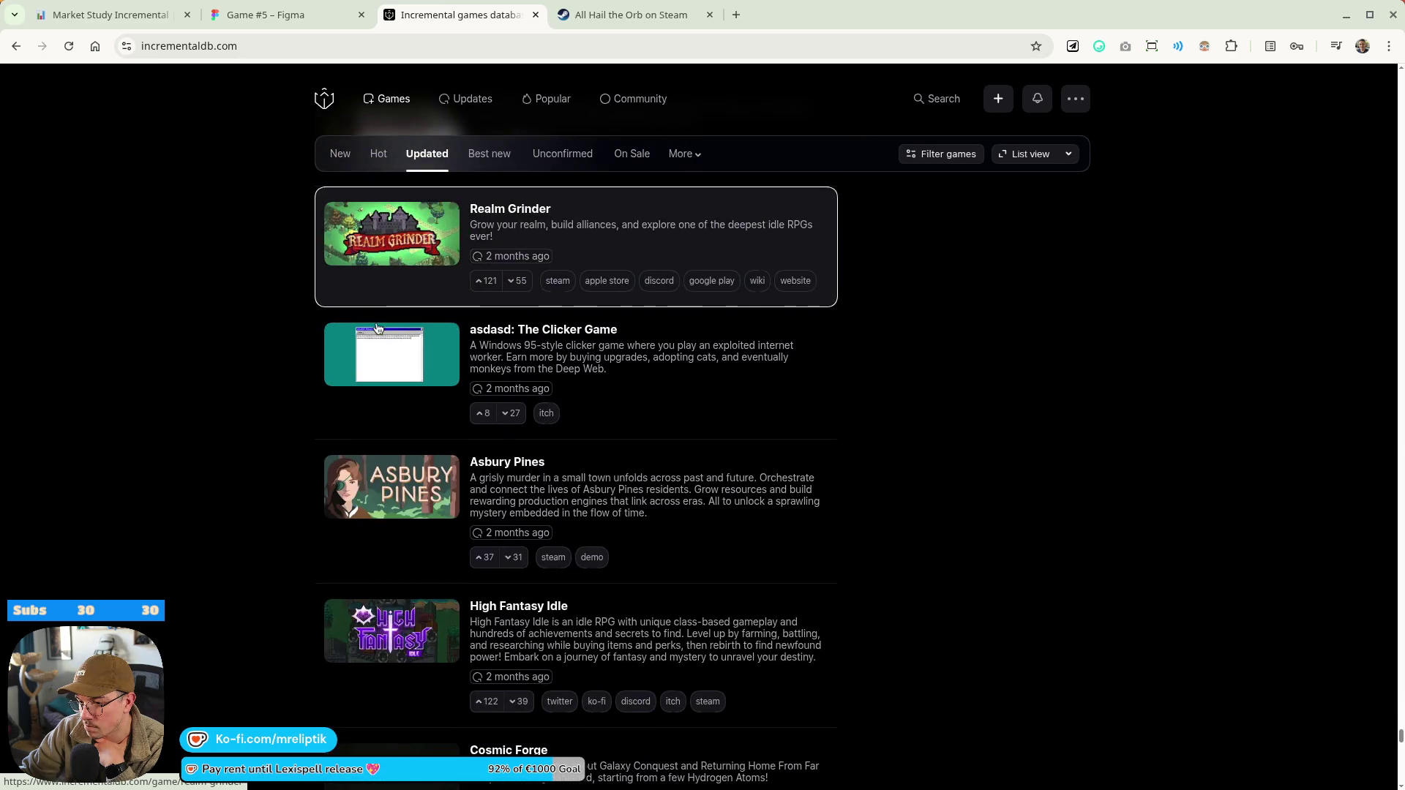
scroll(370, 428, down, 6)
scroll(311, 432, down, 6)
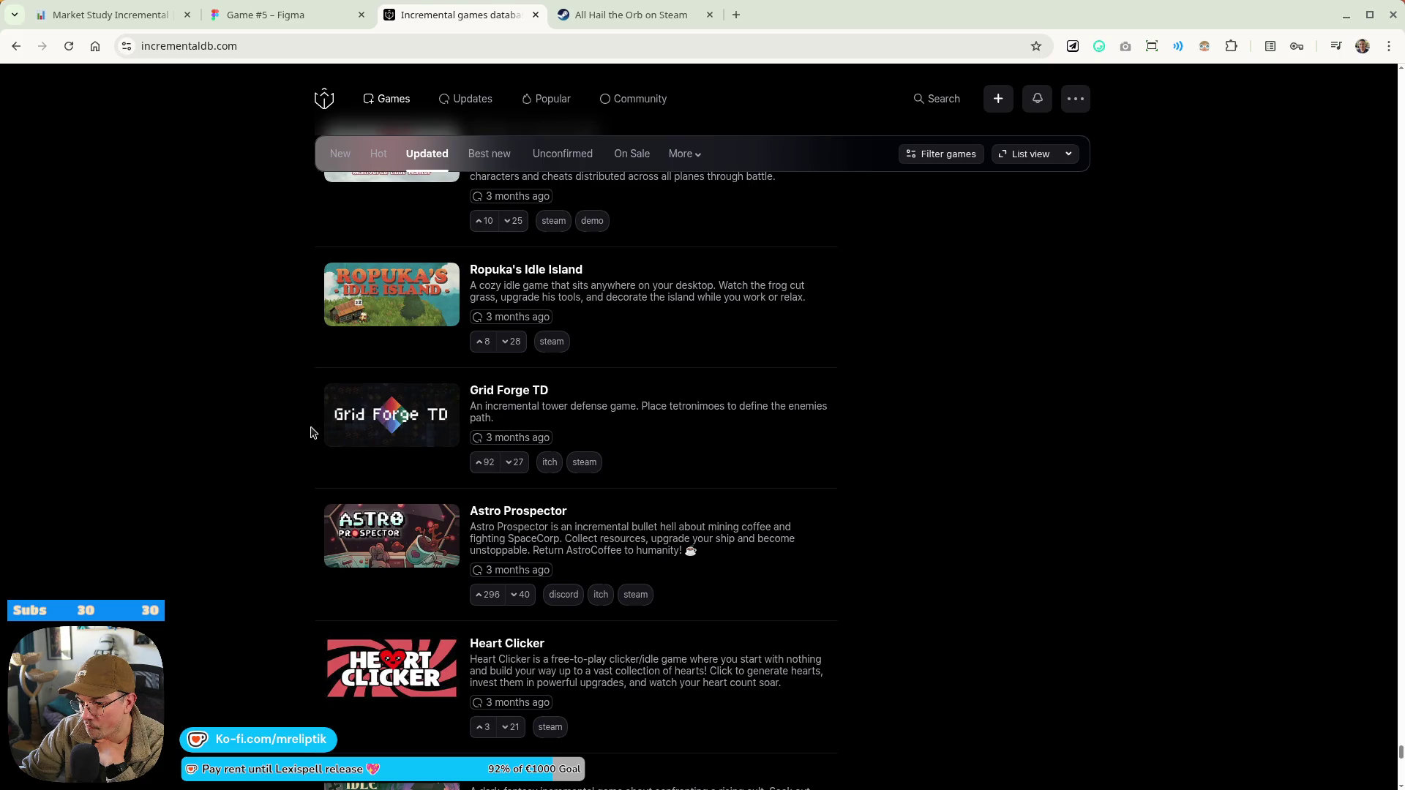
scroll(311, 433, down, 5)
scroll(313, 431, up, 6)
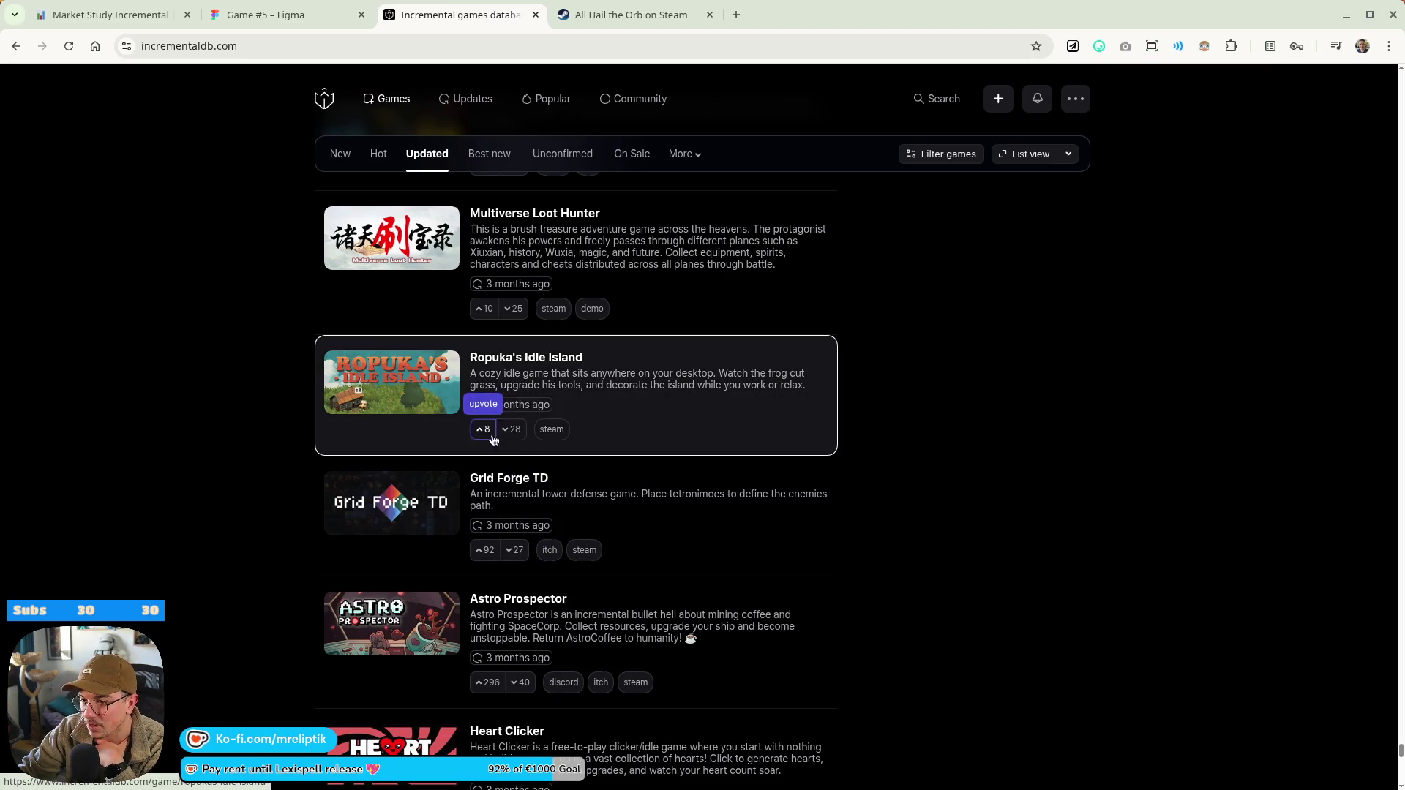
scroll(351, 471, down, 3)
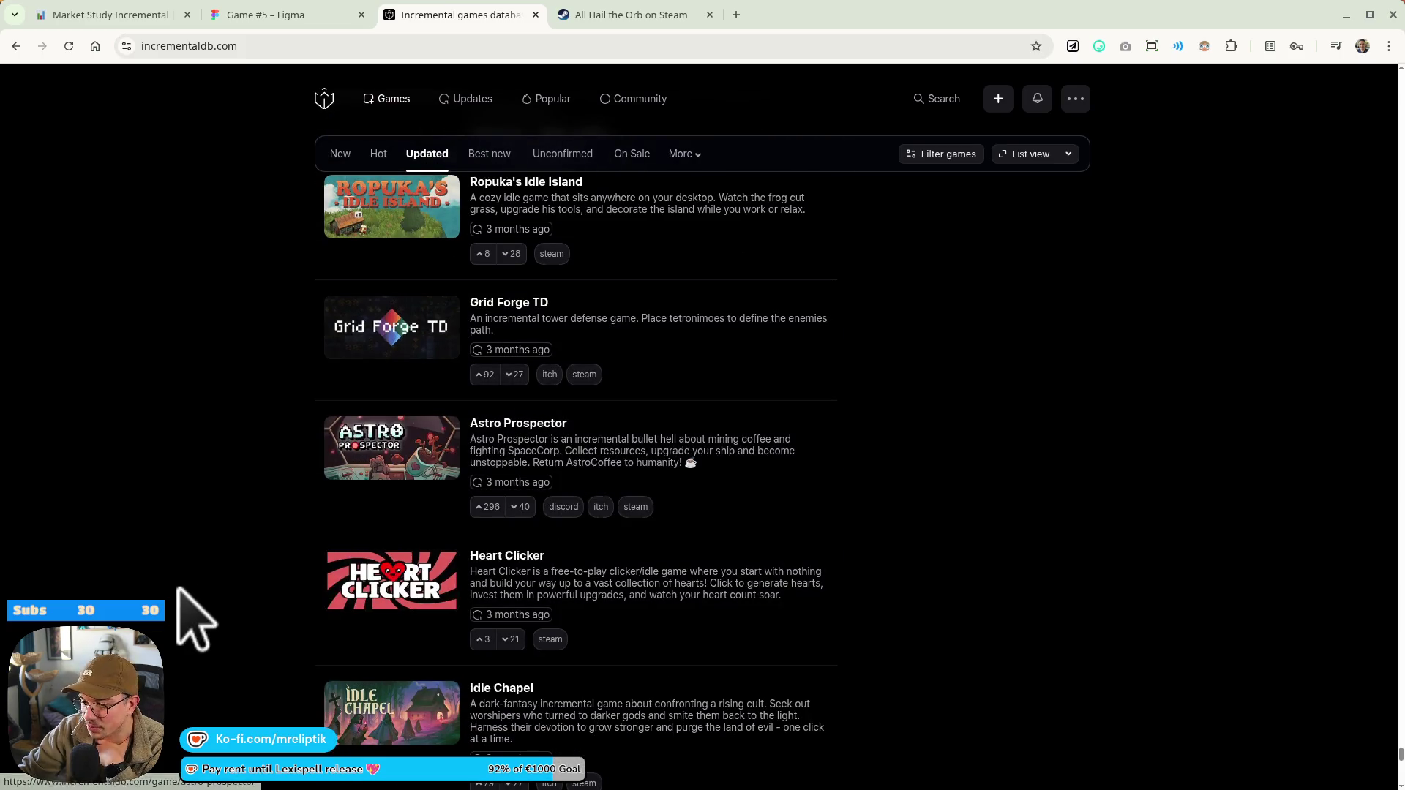
scroll(295, 587, down, 6)
scroll(194, 596, down, 10)
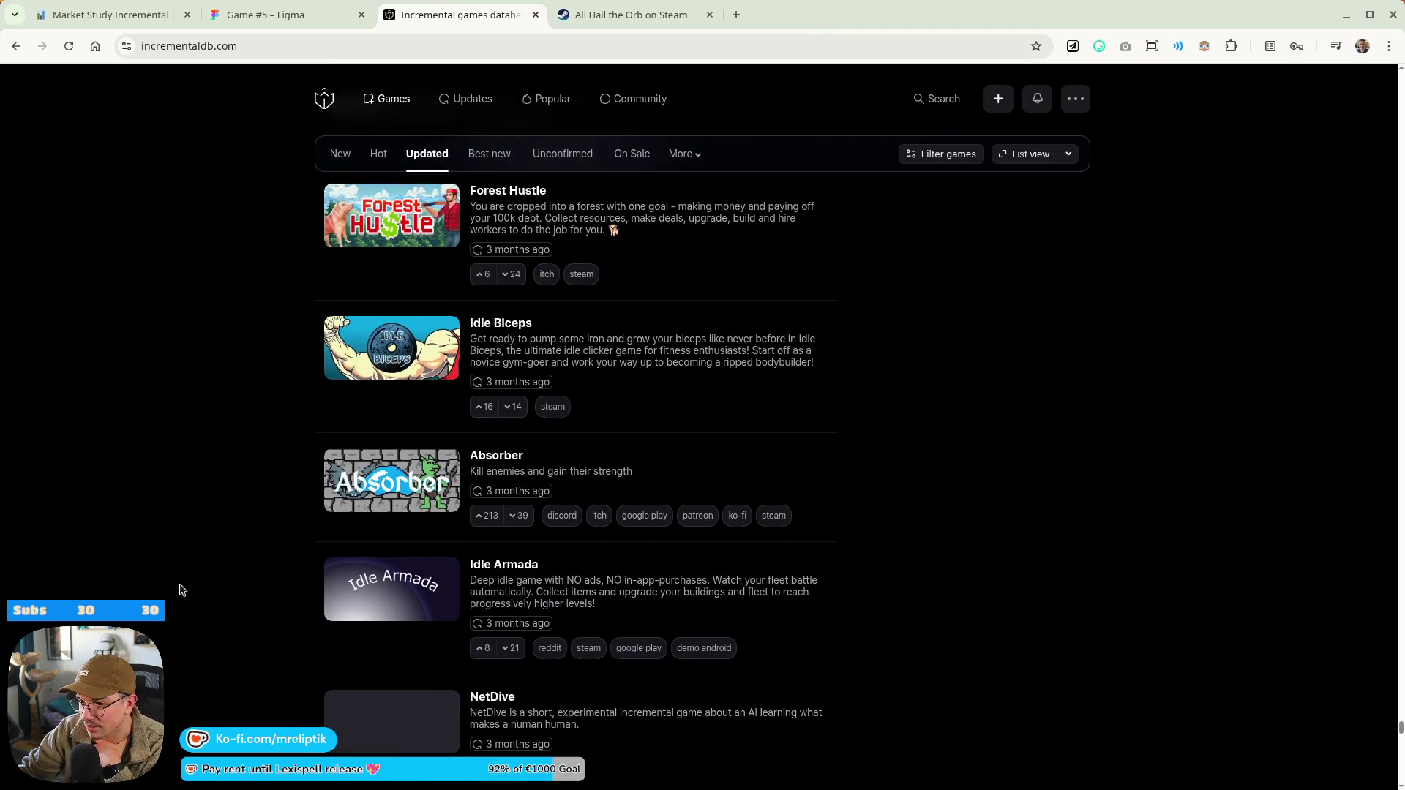
scroll(152, 567, down, 9)
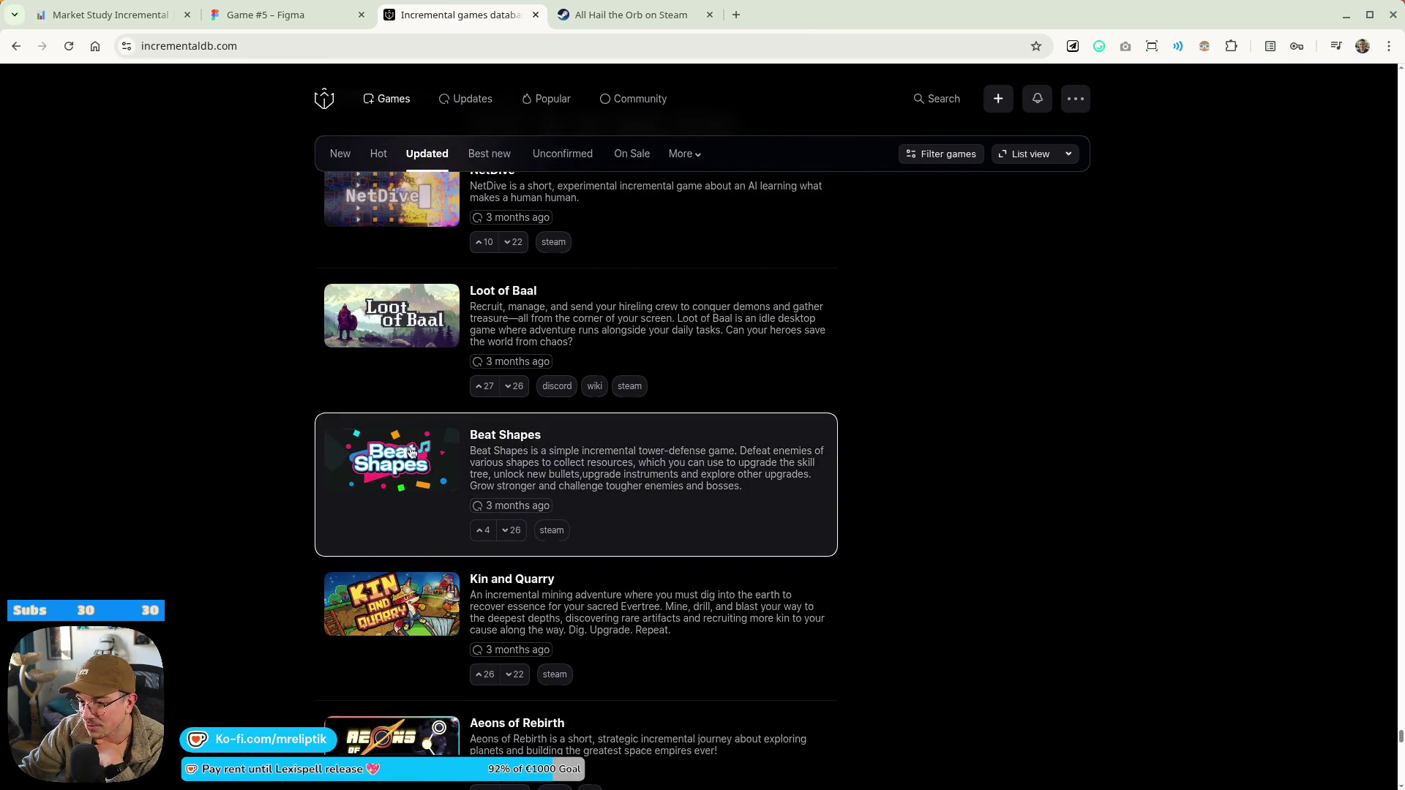
scroll(188, 536, down, 14)
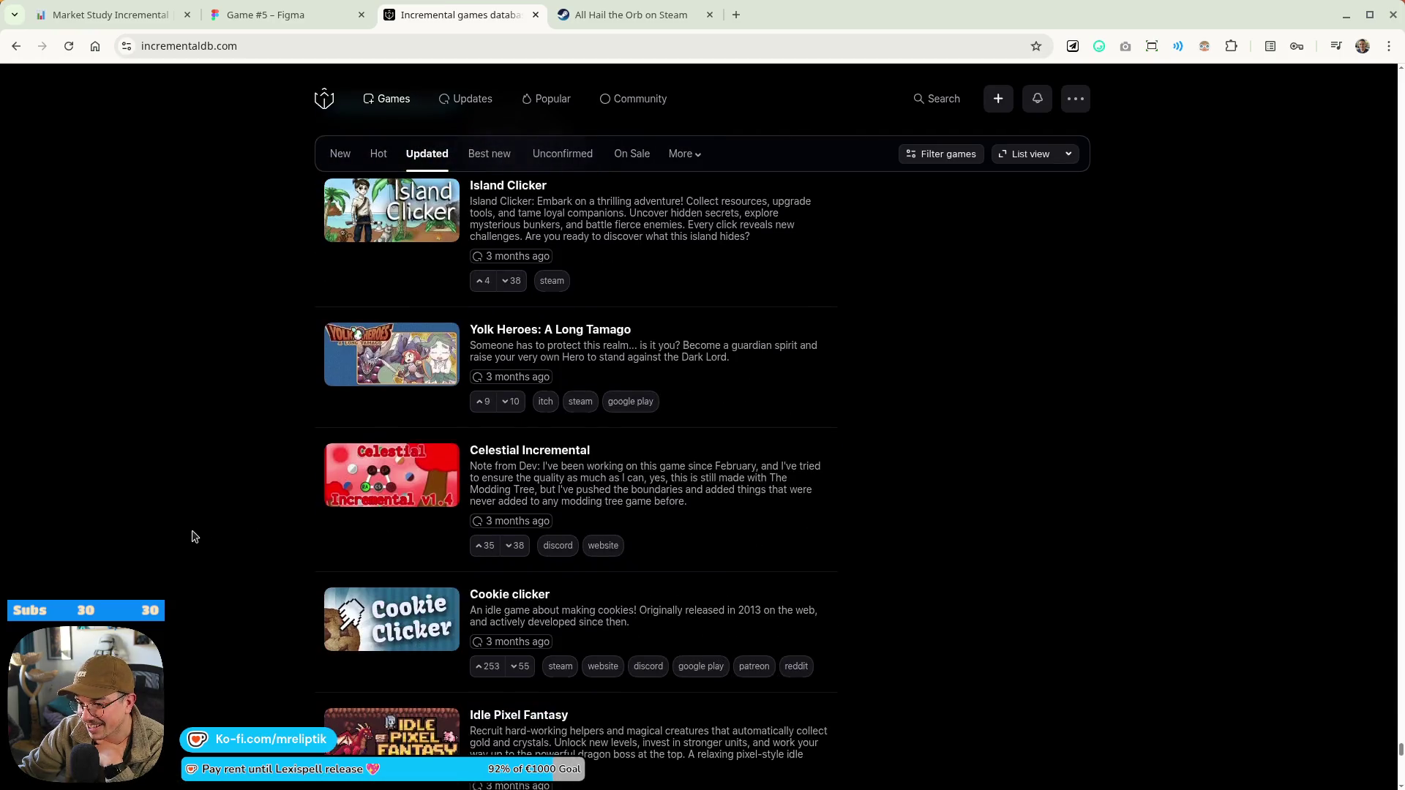
scroll(194, 536, down, 7)
scroll(195, 536, down, 6)
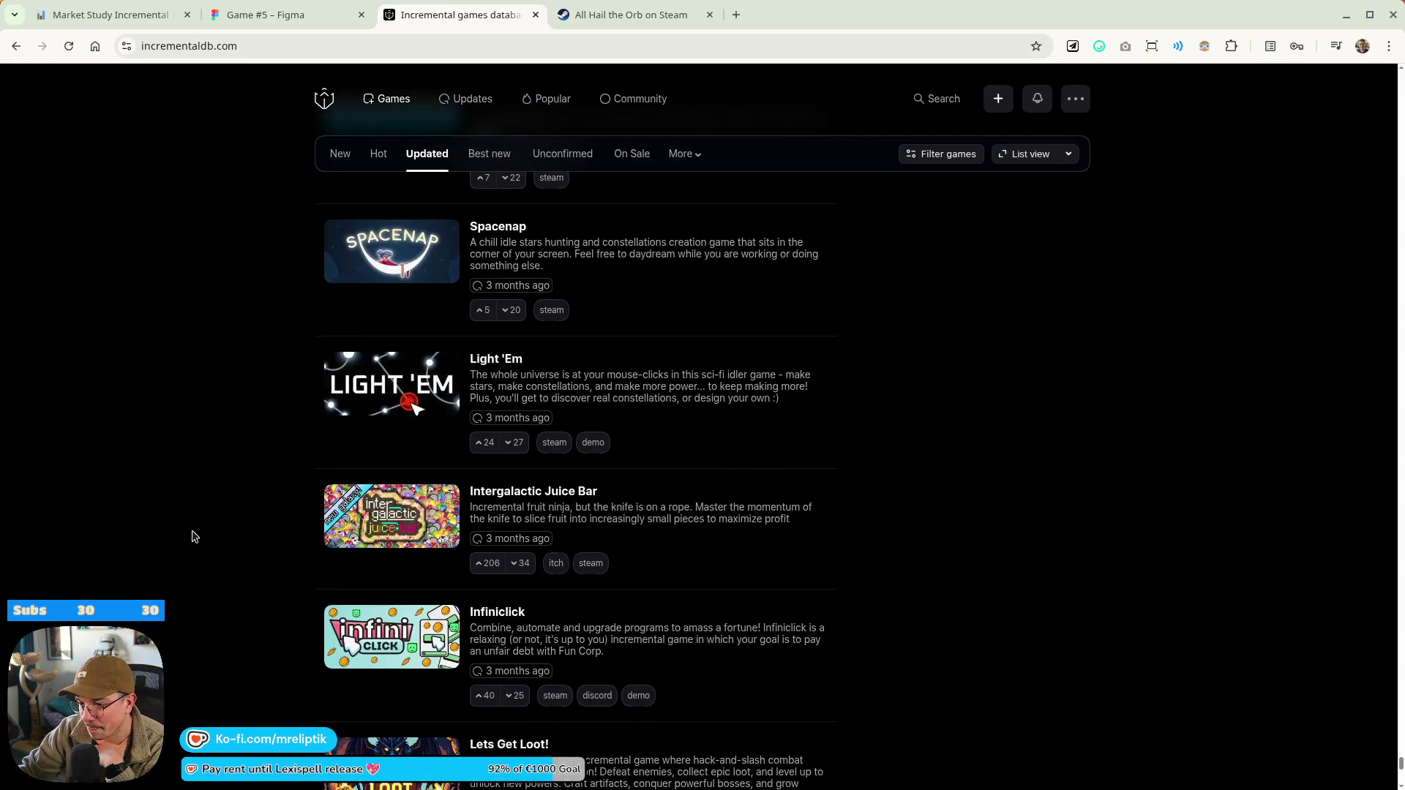
scroll(195, 537, down, 7)
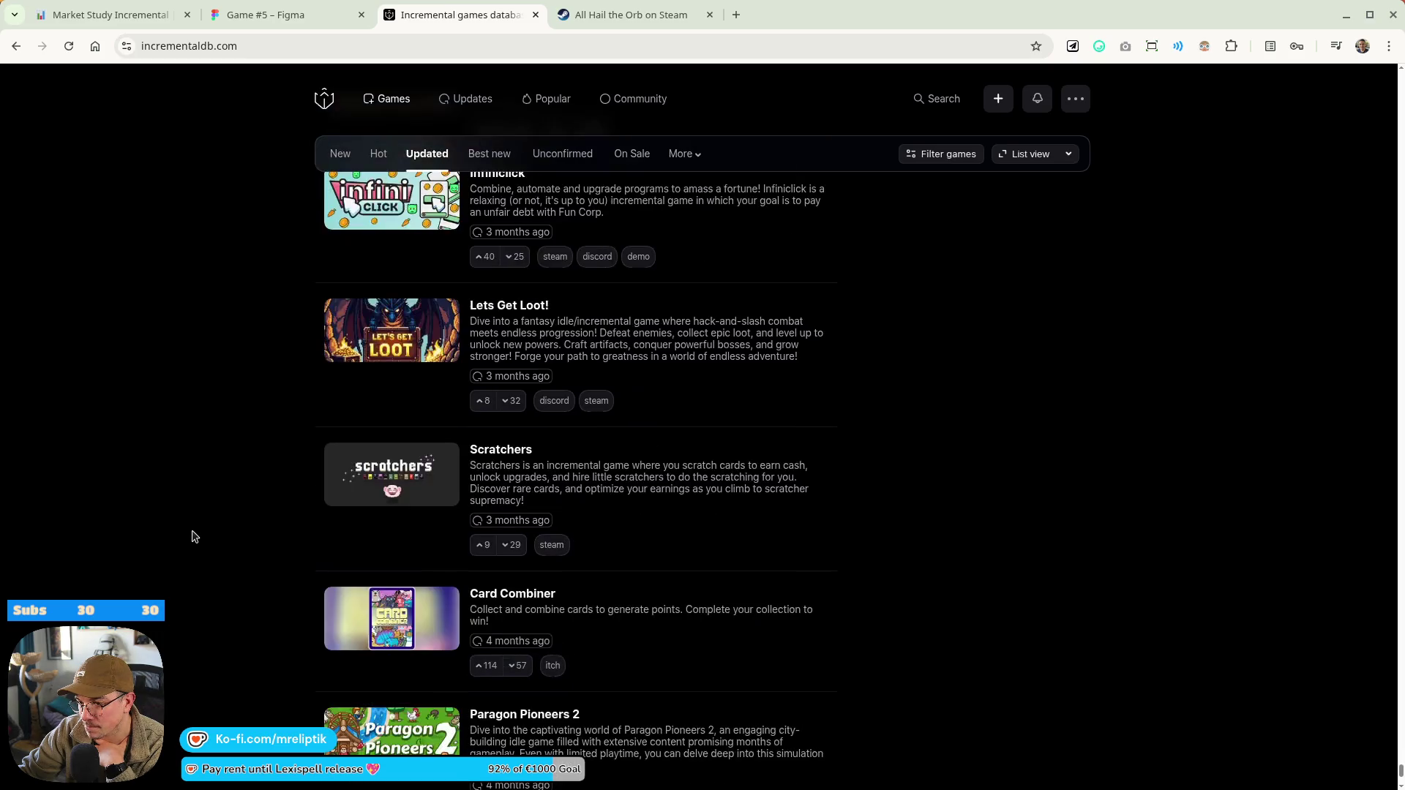
middle_click(497, 21)
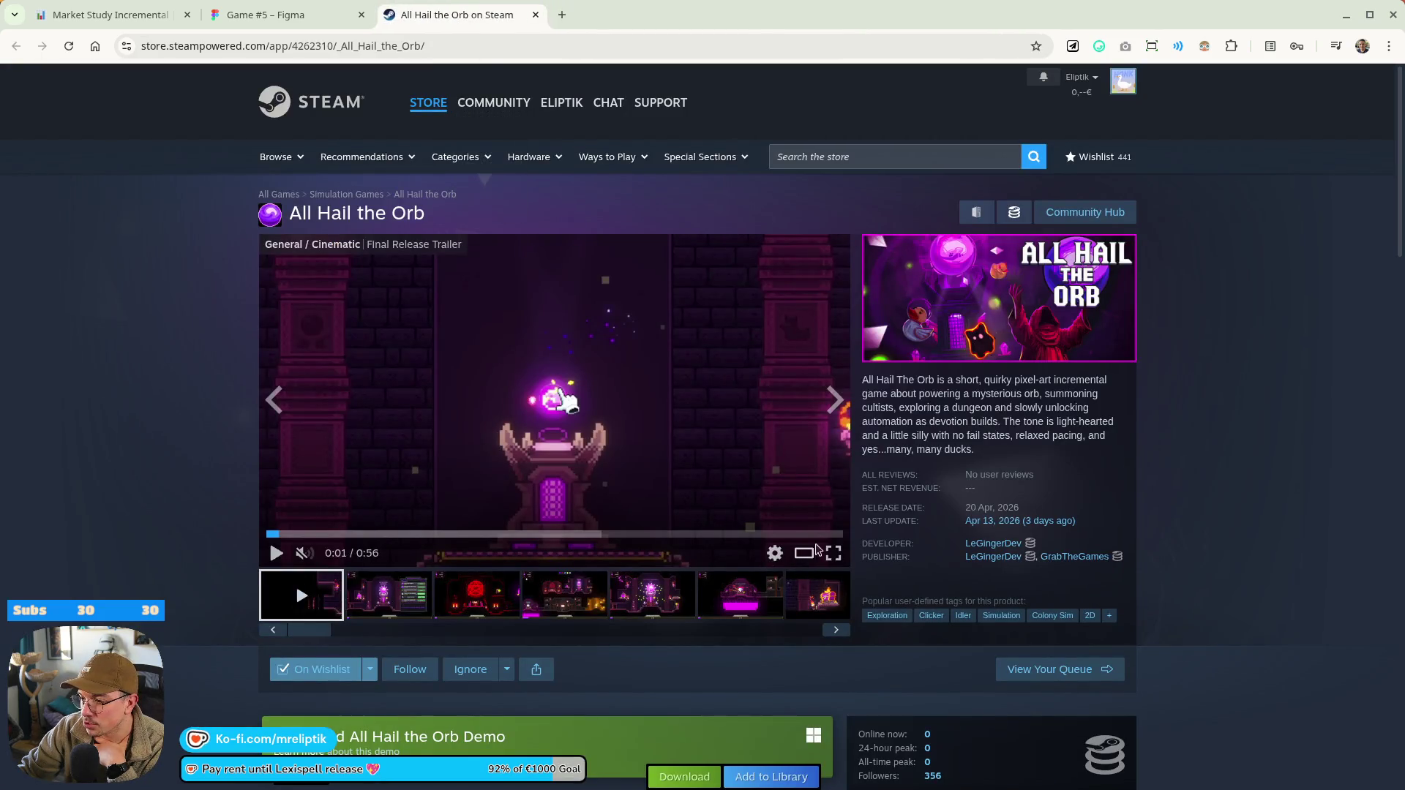
Skim the Steam trailer, then paste Frame 7's Micro Macro Farm itch.io link into a new tab
click(813, 534)
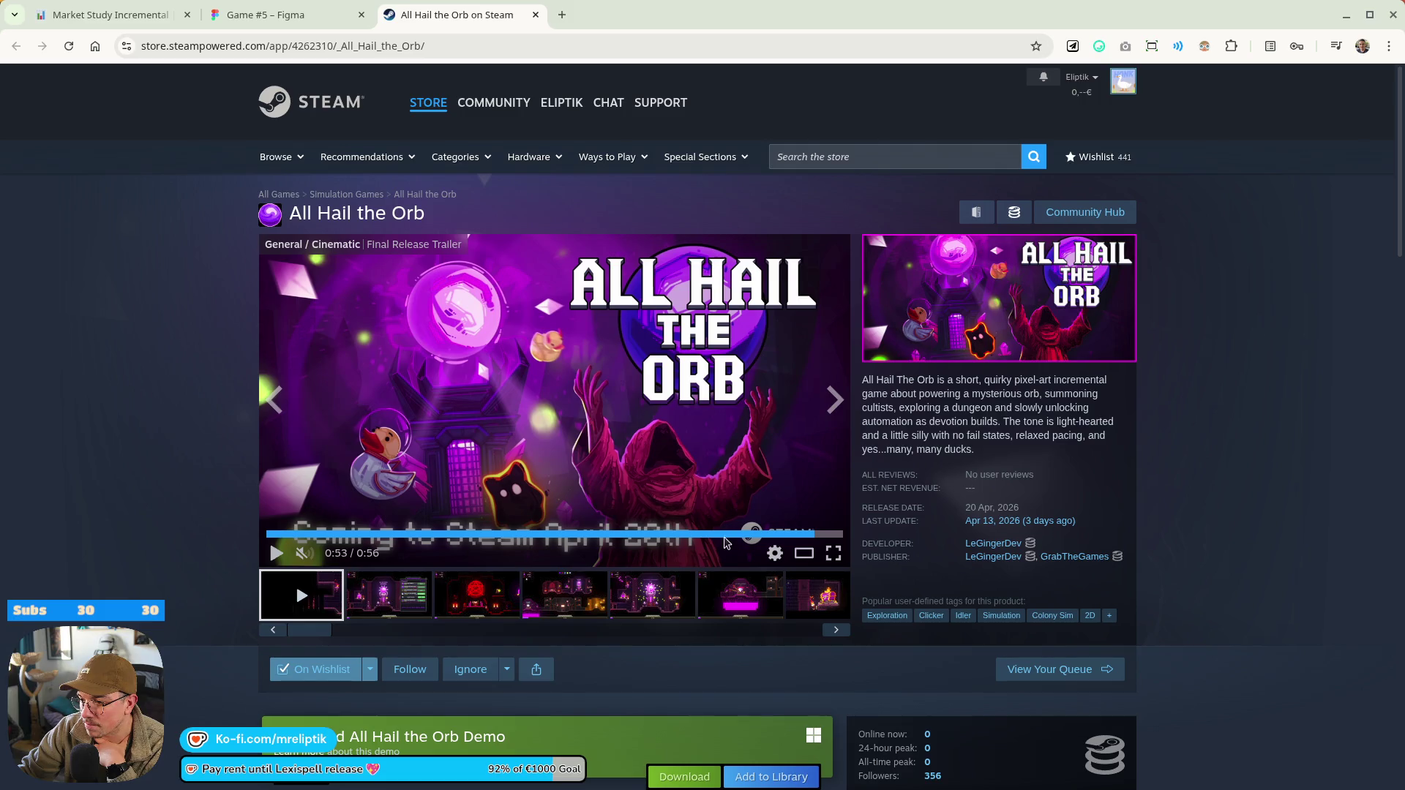
click(274, 534)
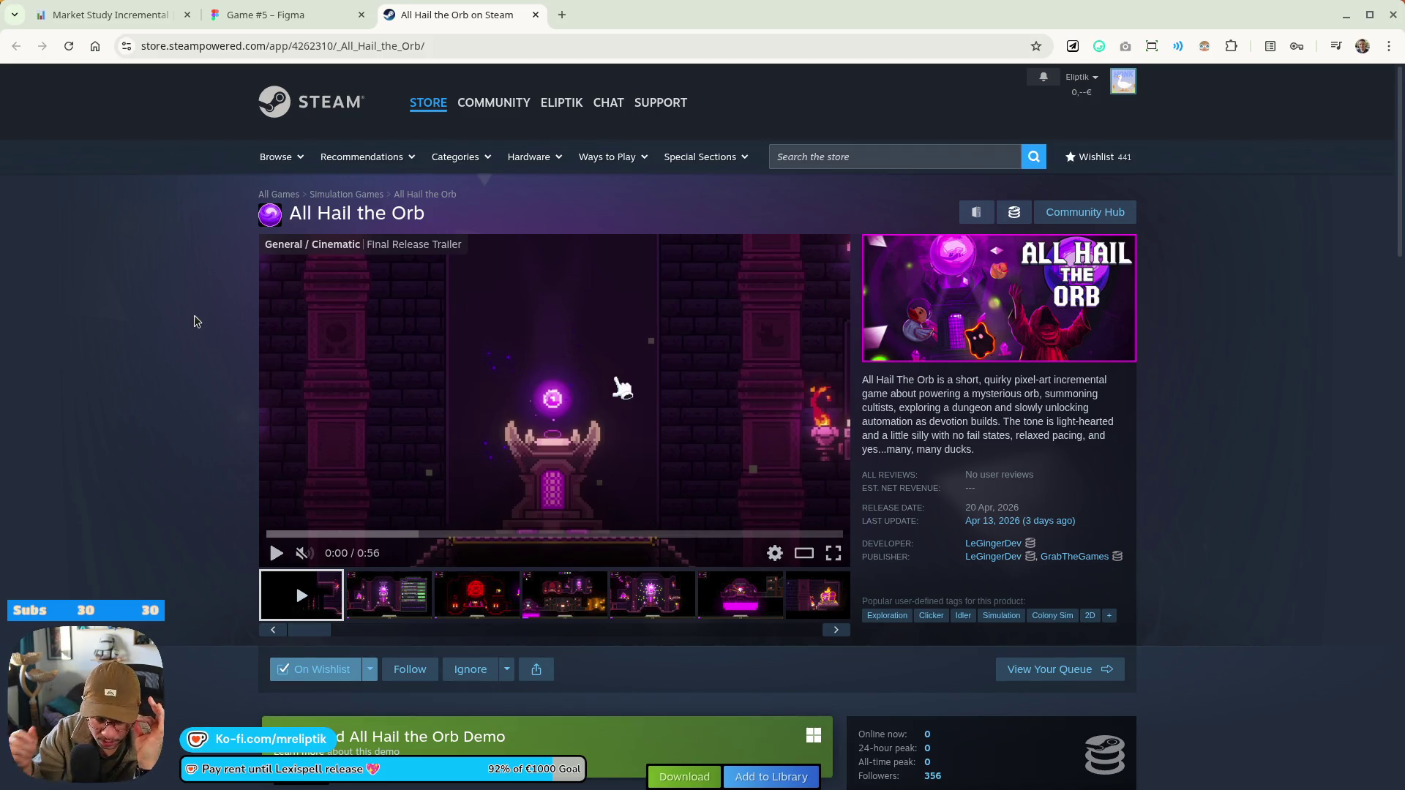
click(278, 15)
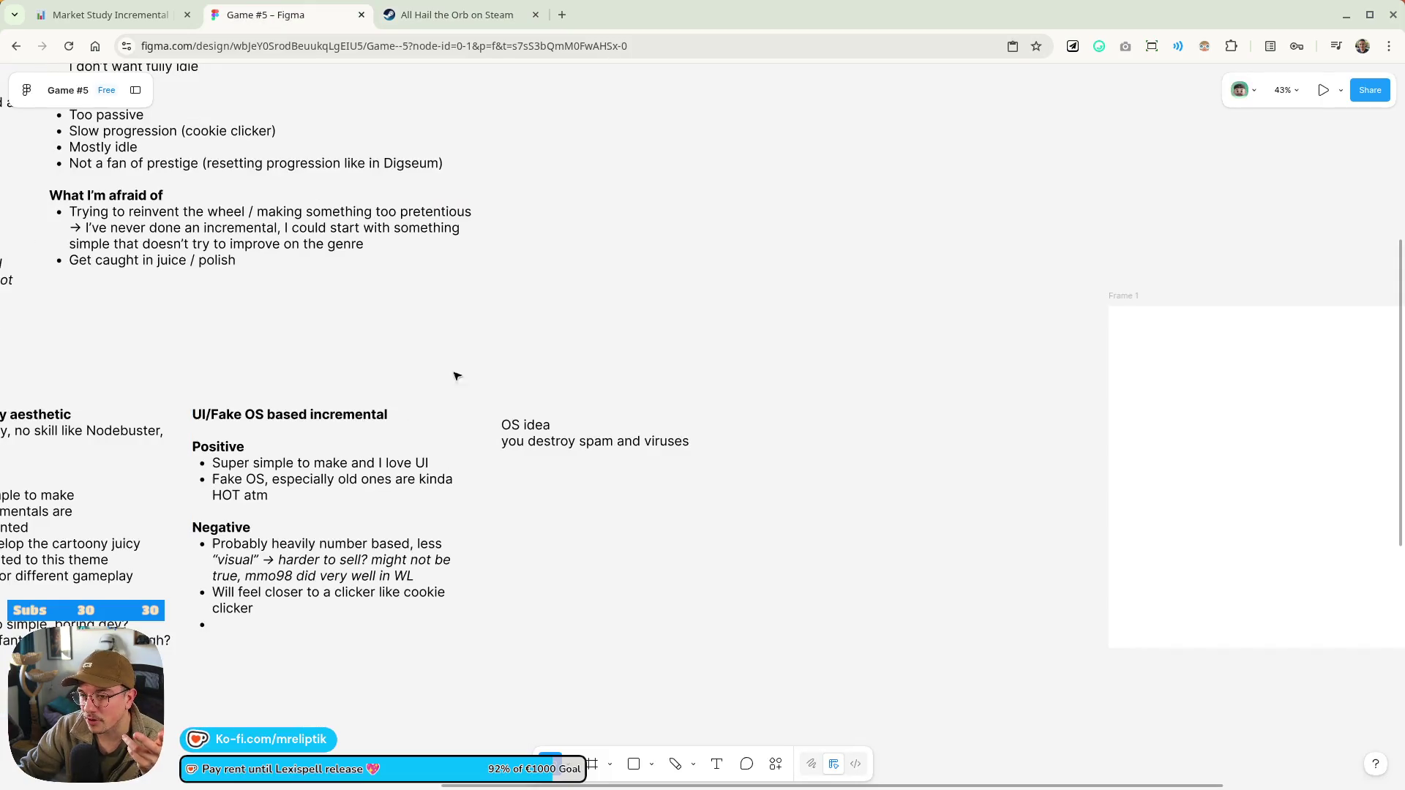
scroll(278, 316, down, 3)
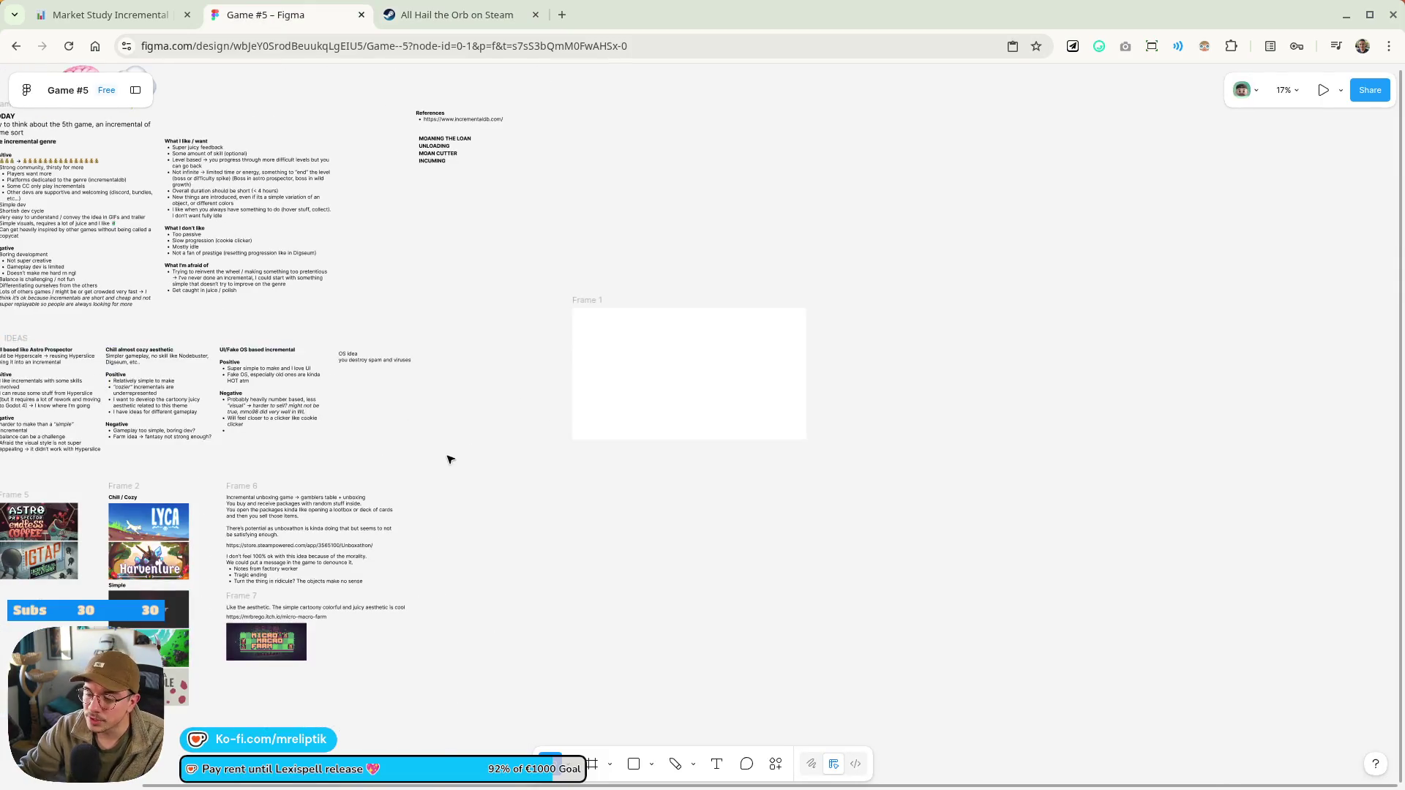
scroll(454, 454, down, 3)
scroll(307, 401, up, 5)
double_click(538, 385)
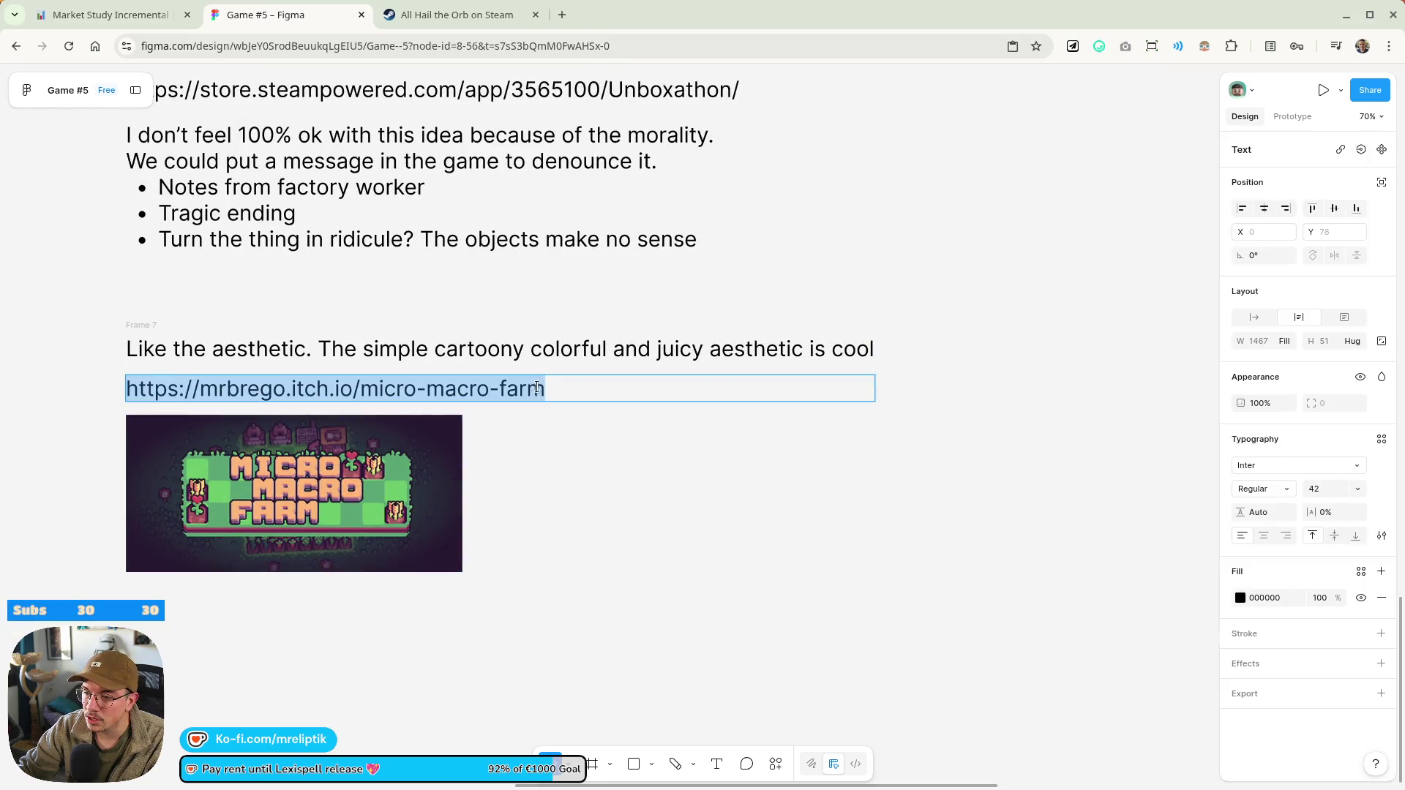
key(ctrl+c)
click(567, 13)
key(ctrl+v)
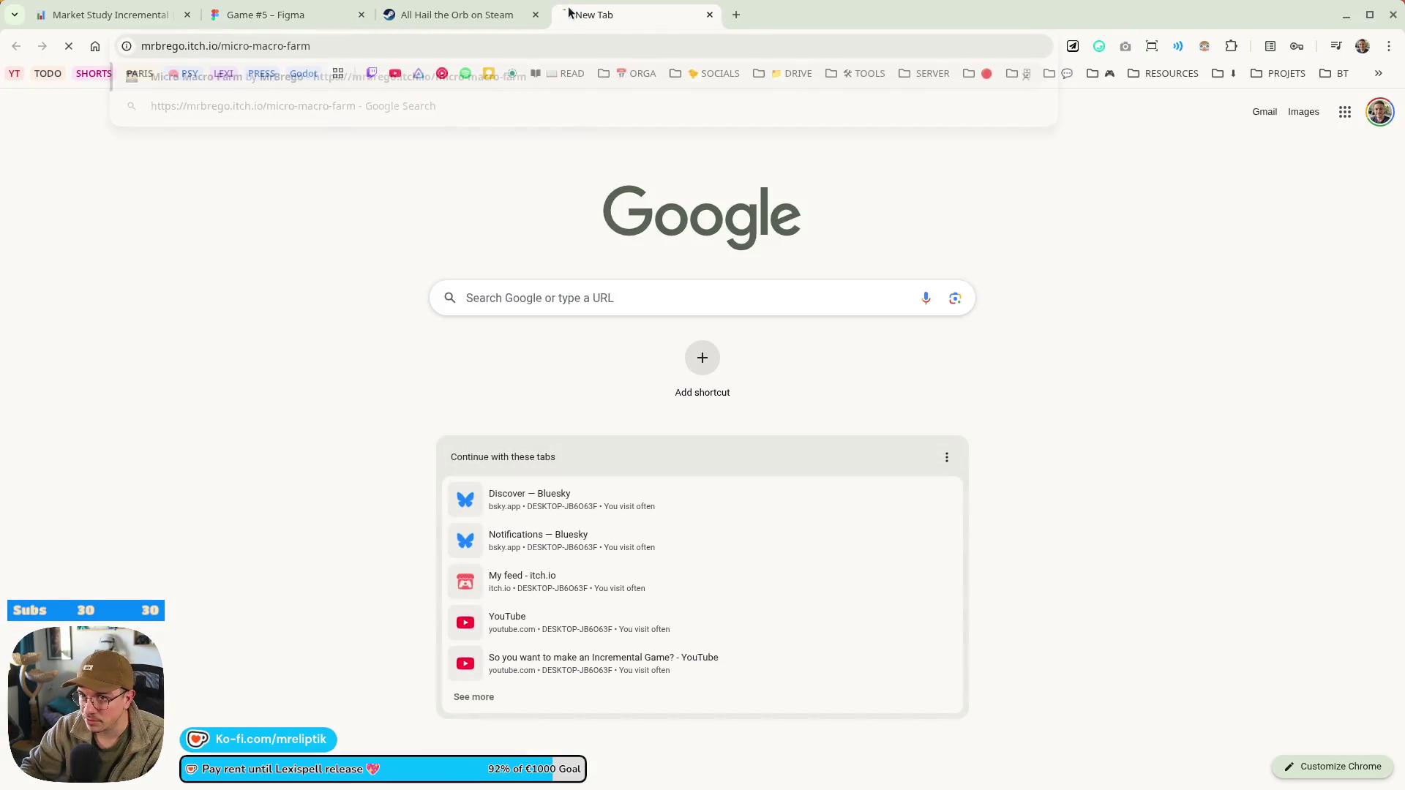
Load the Micro Macro Farm itch.io page and read its description and feature list
key(Return)
scroll(327, 454, down, 15)
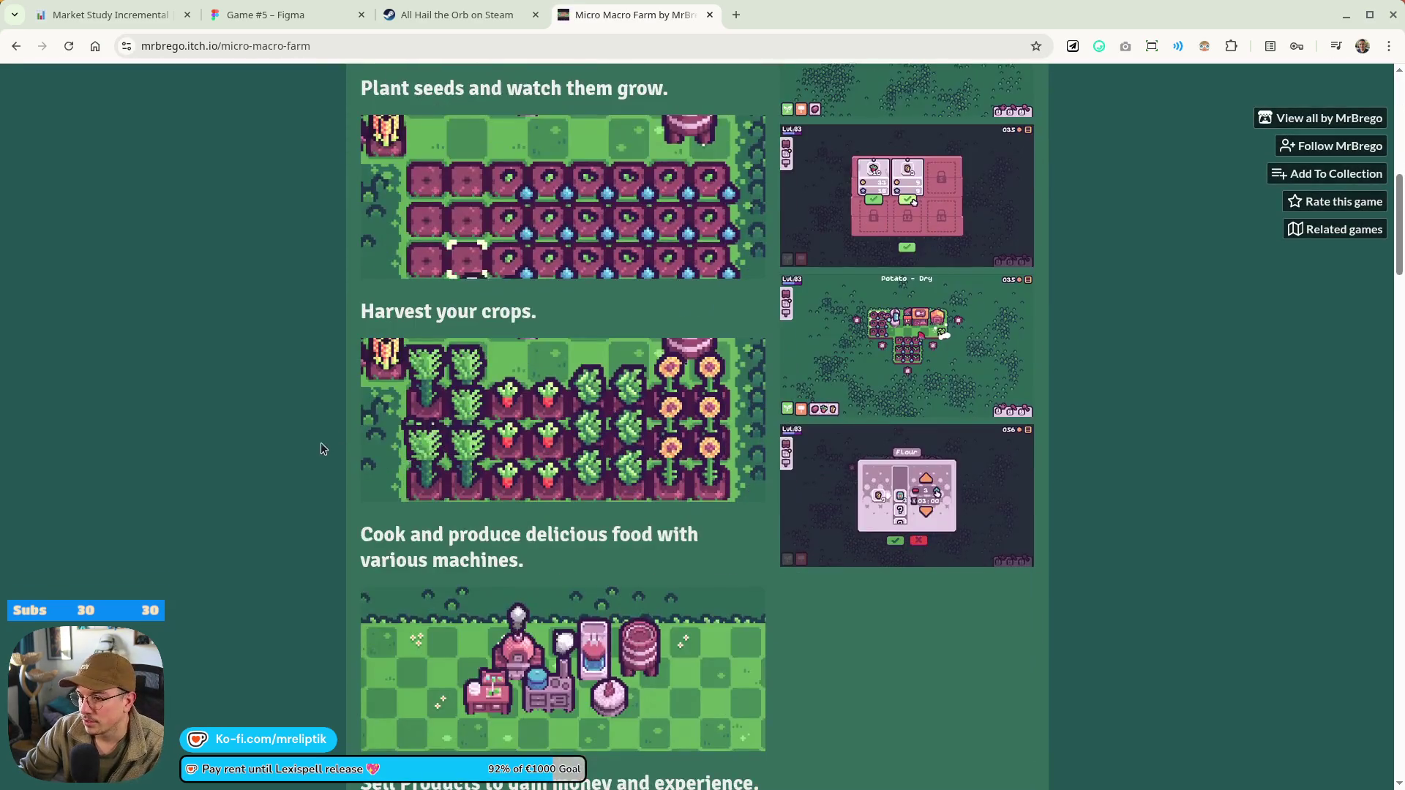
scroll(538, 421, down, 5)
scroll(424, 293, down, 4)
scroll(241, 417, up, 15)
scroll(468, 549, up, 8)
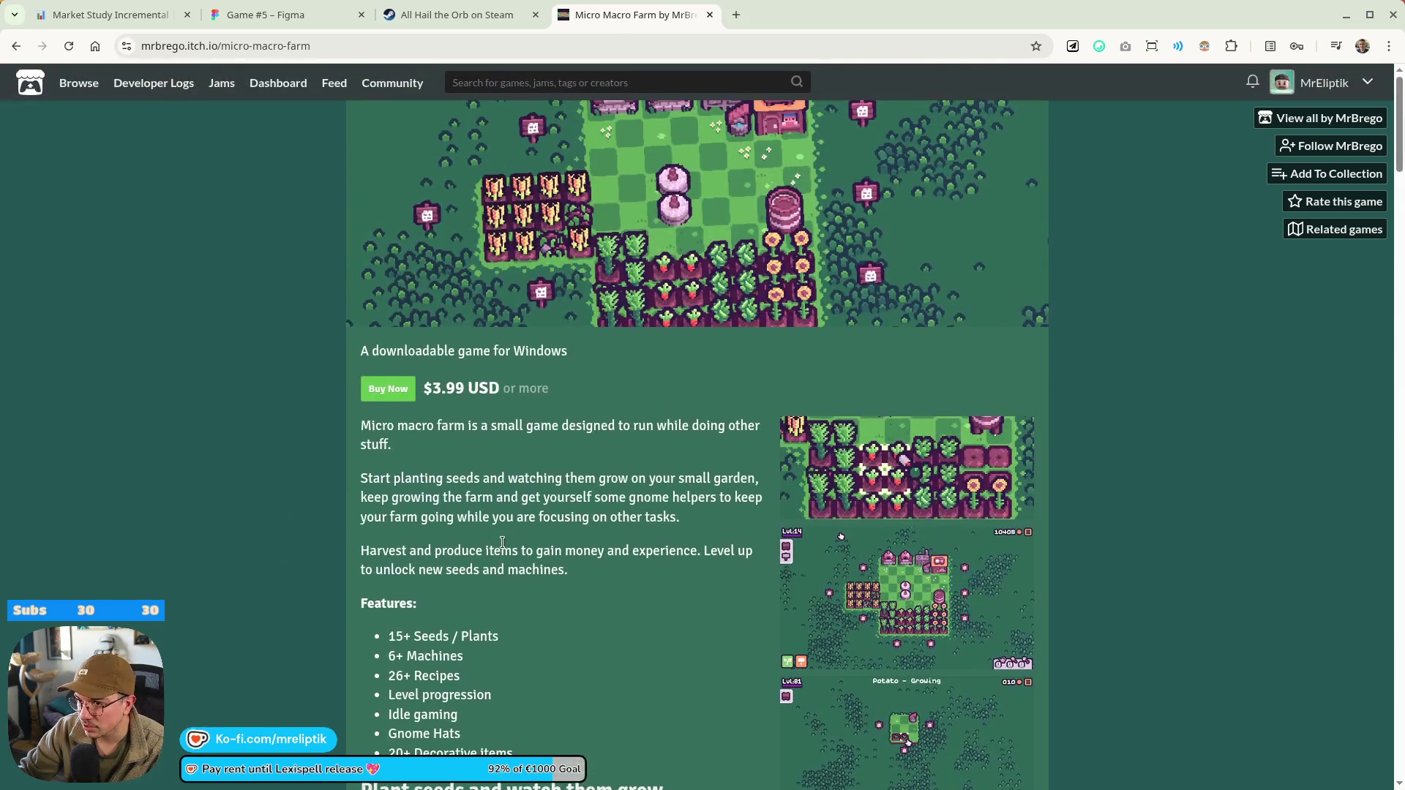
scroll(491, 577, down, 5)
scroll(420, 237, up, 5)
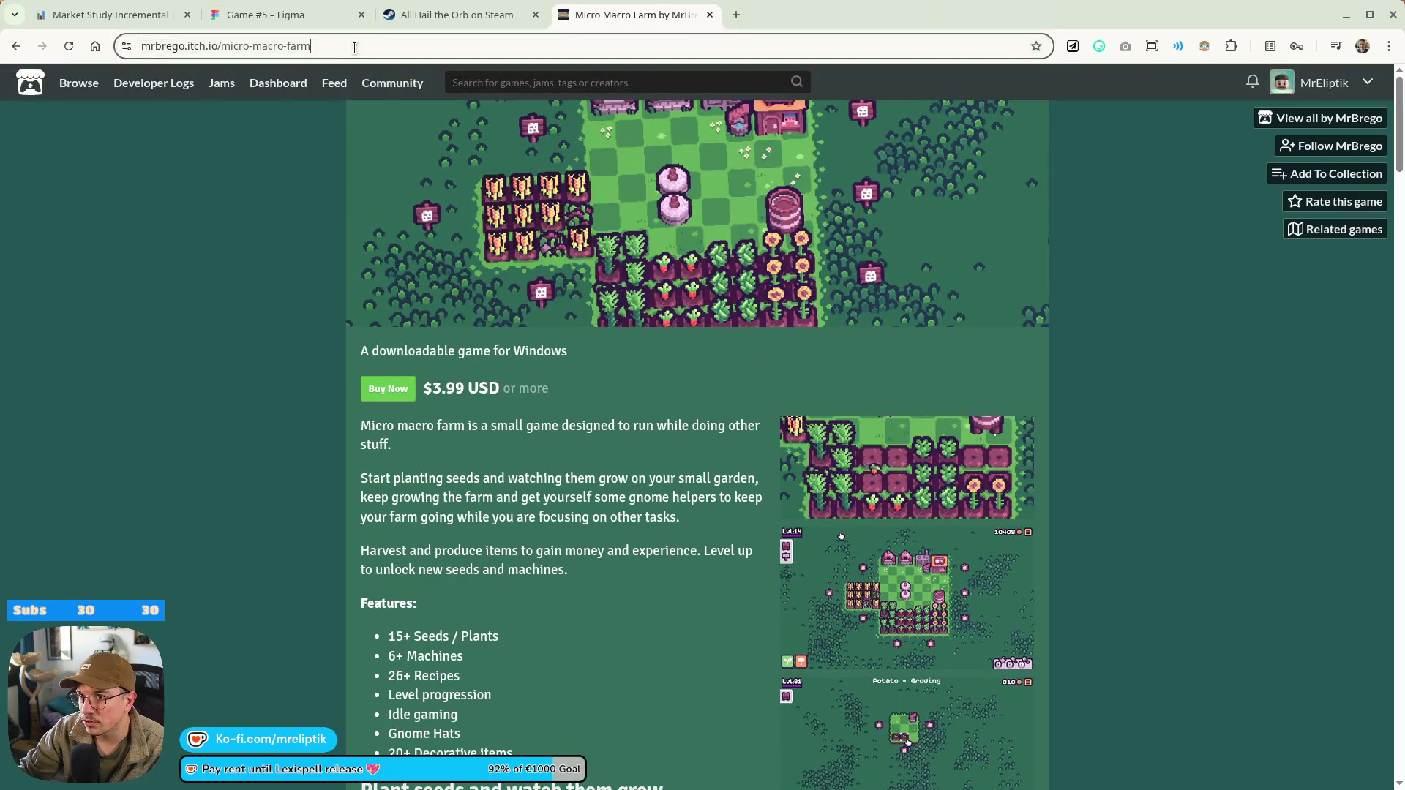
Copy the game's name from the URL, return to the All Hail the Orb page, and reopen MR FARMBOY
click(408, 38)
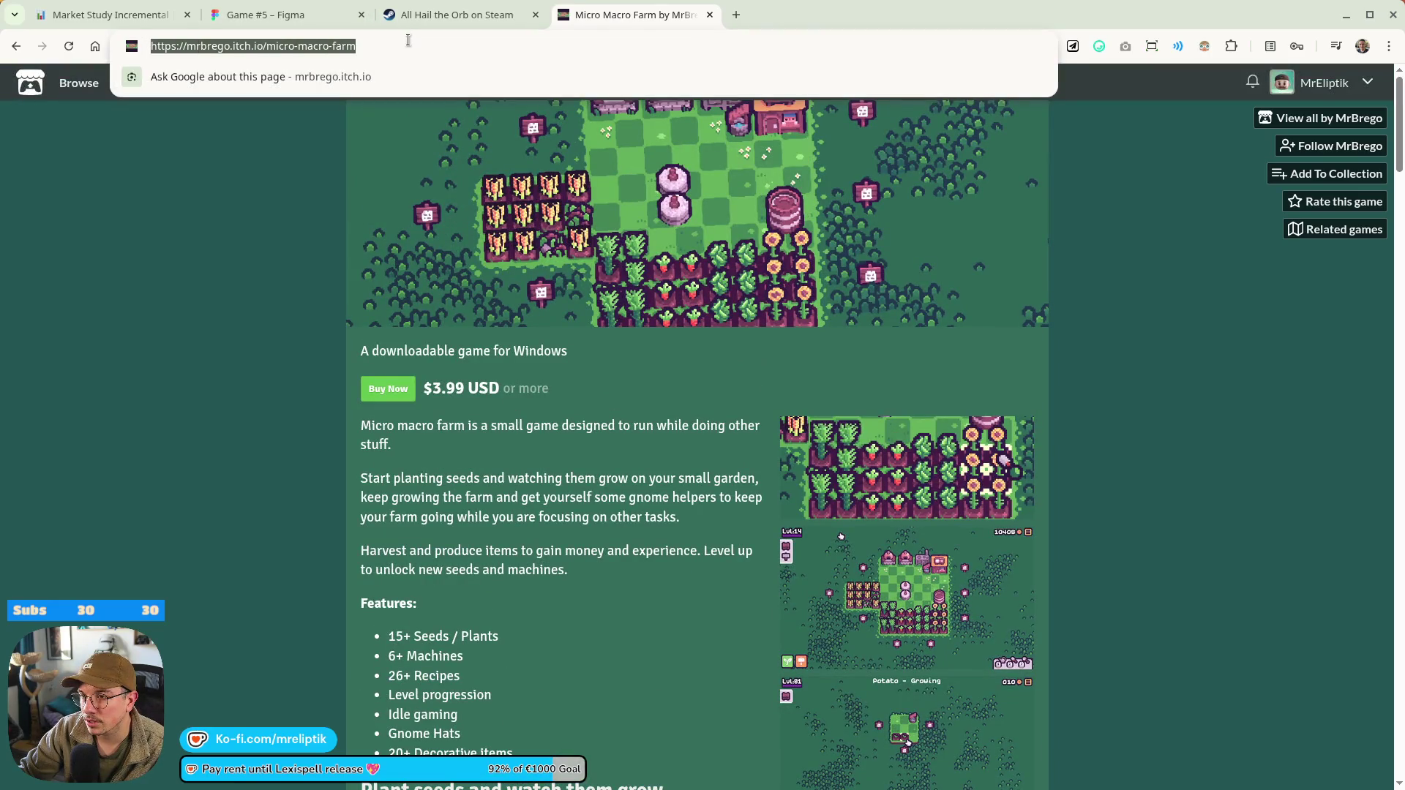
click(561, 428)
scroll(560, 428, down, 5)
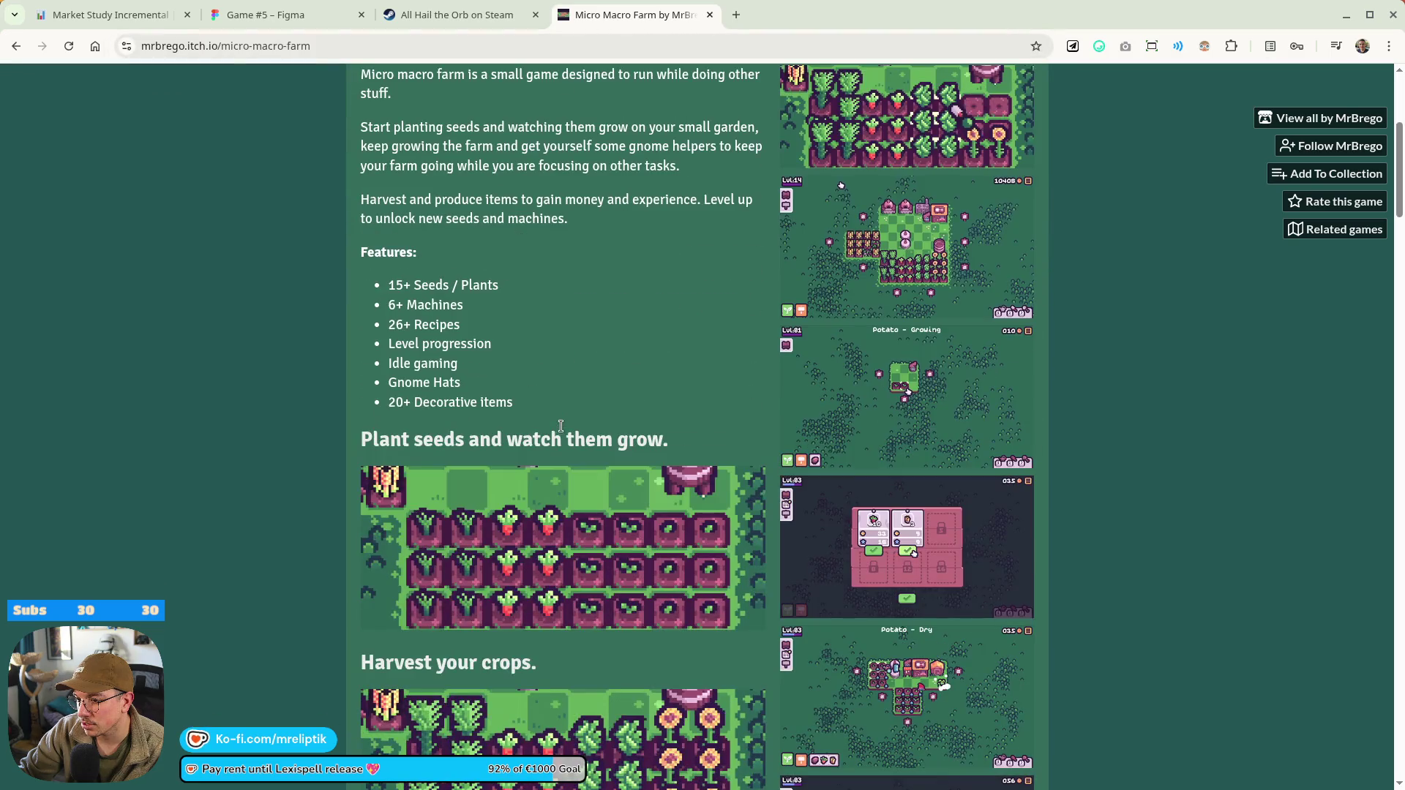
drag(221, 45, 399, 41)
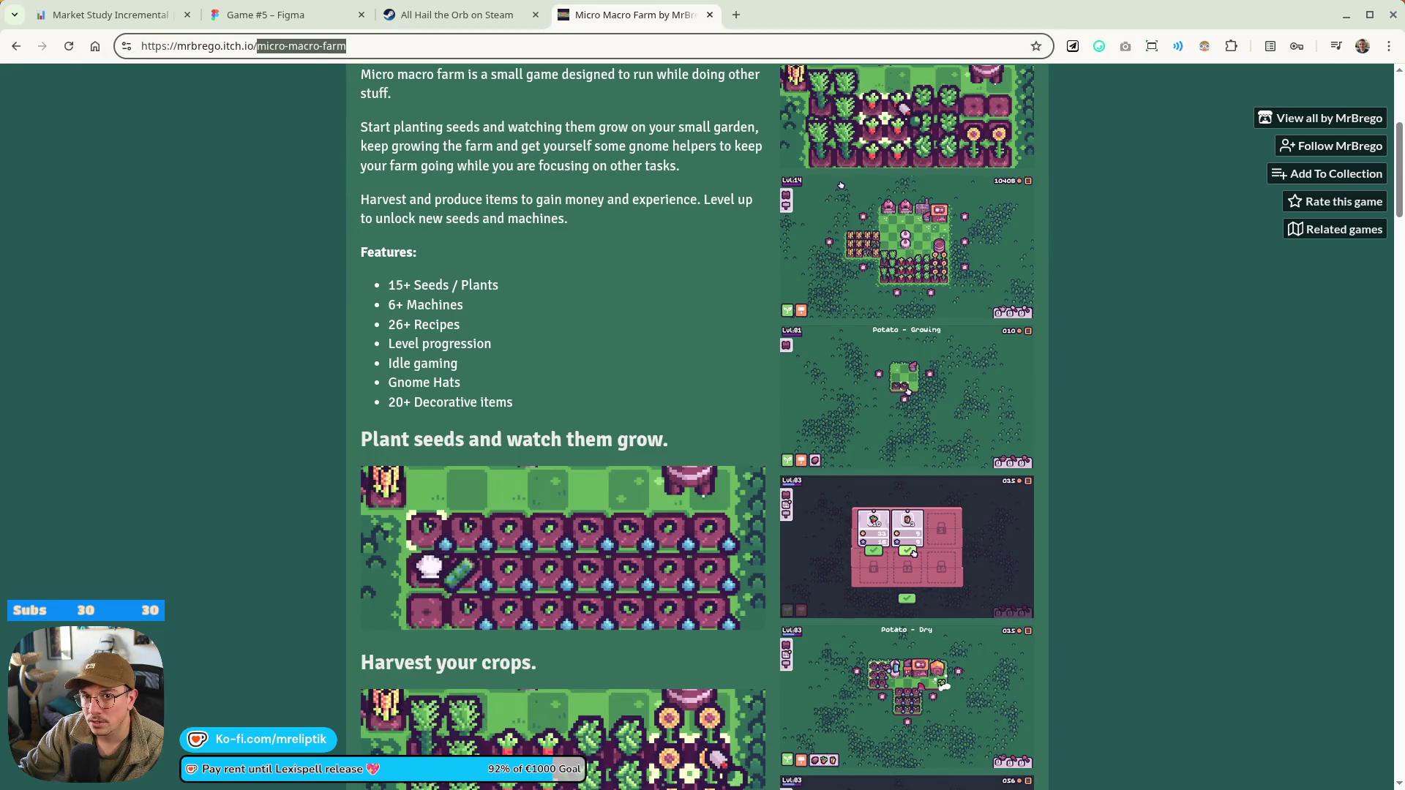
key(alt+Tab)
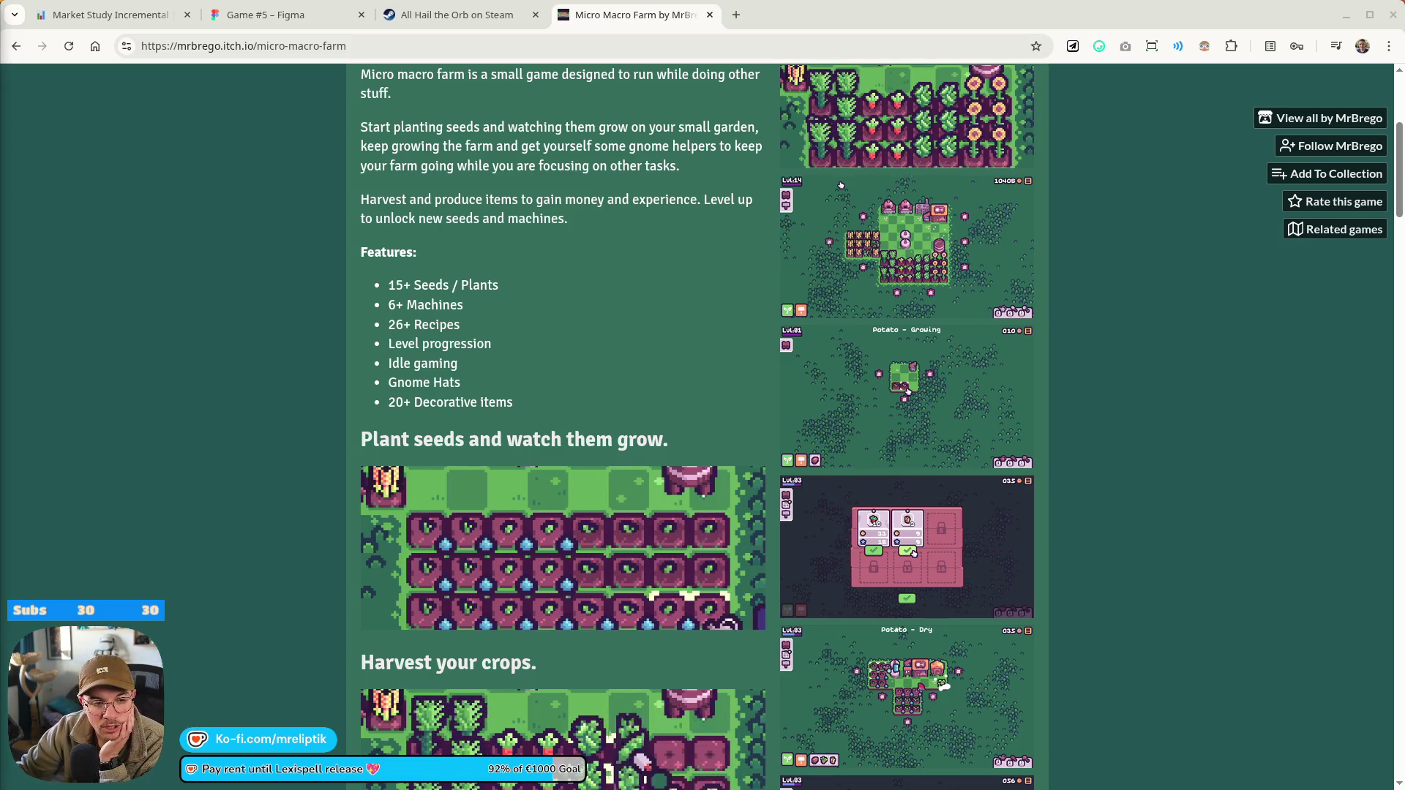
click(264, 22)
click(461, 16)
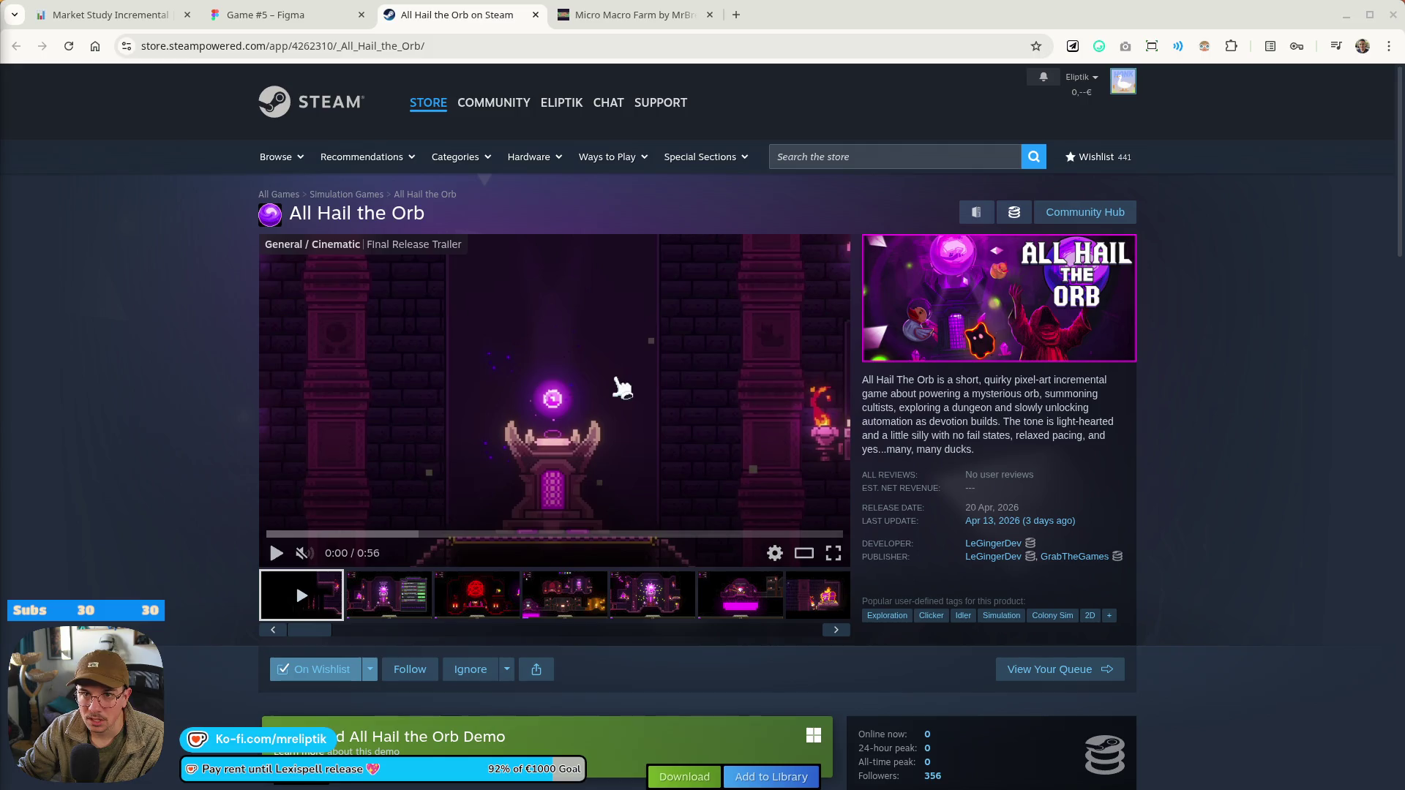
key(ctrl+shift+t)
Check the Micro Macro Farm page, then view MR FARMBOY's Steam page (Very Positive, 256 reviews)
click(818, 18)
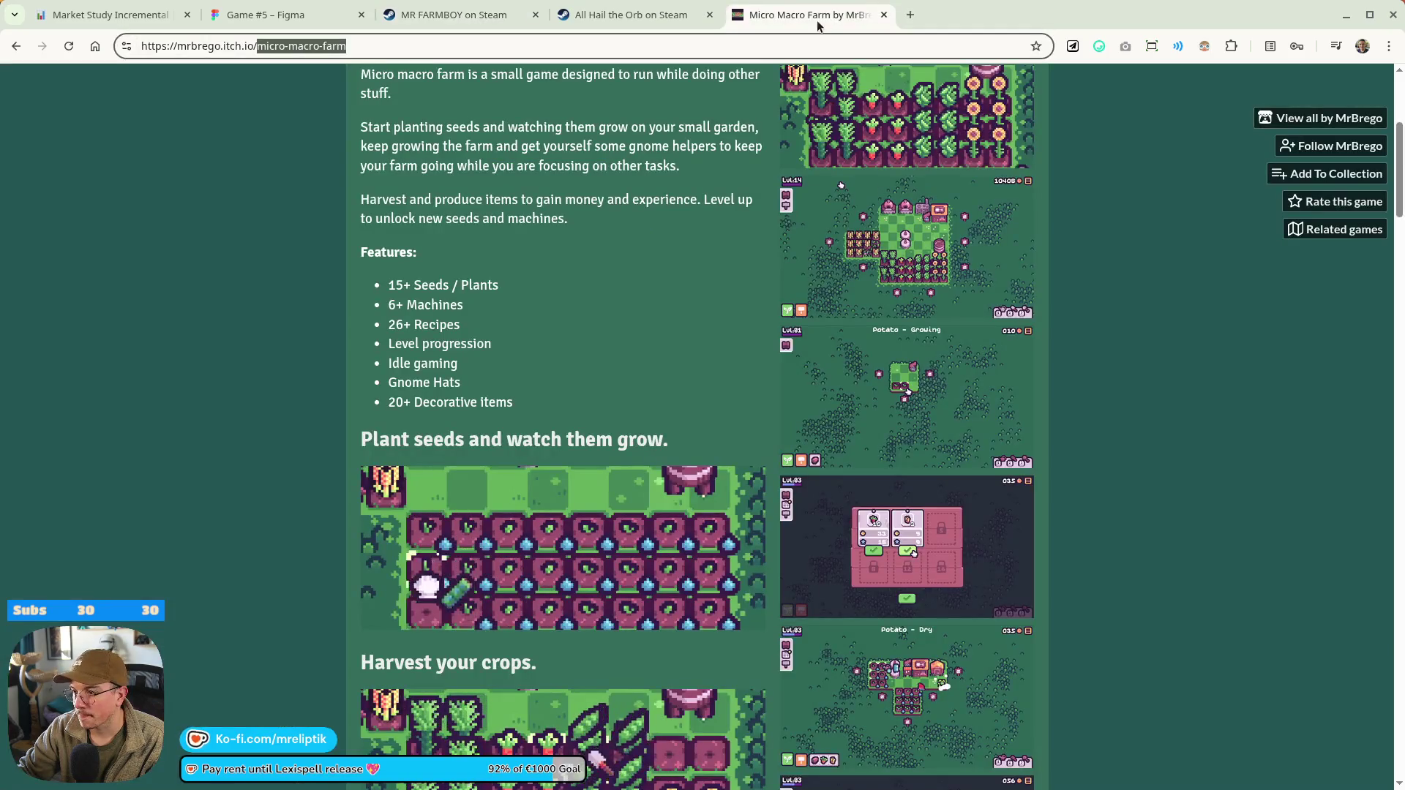
key(alt+Tab)
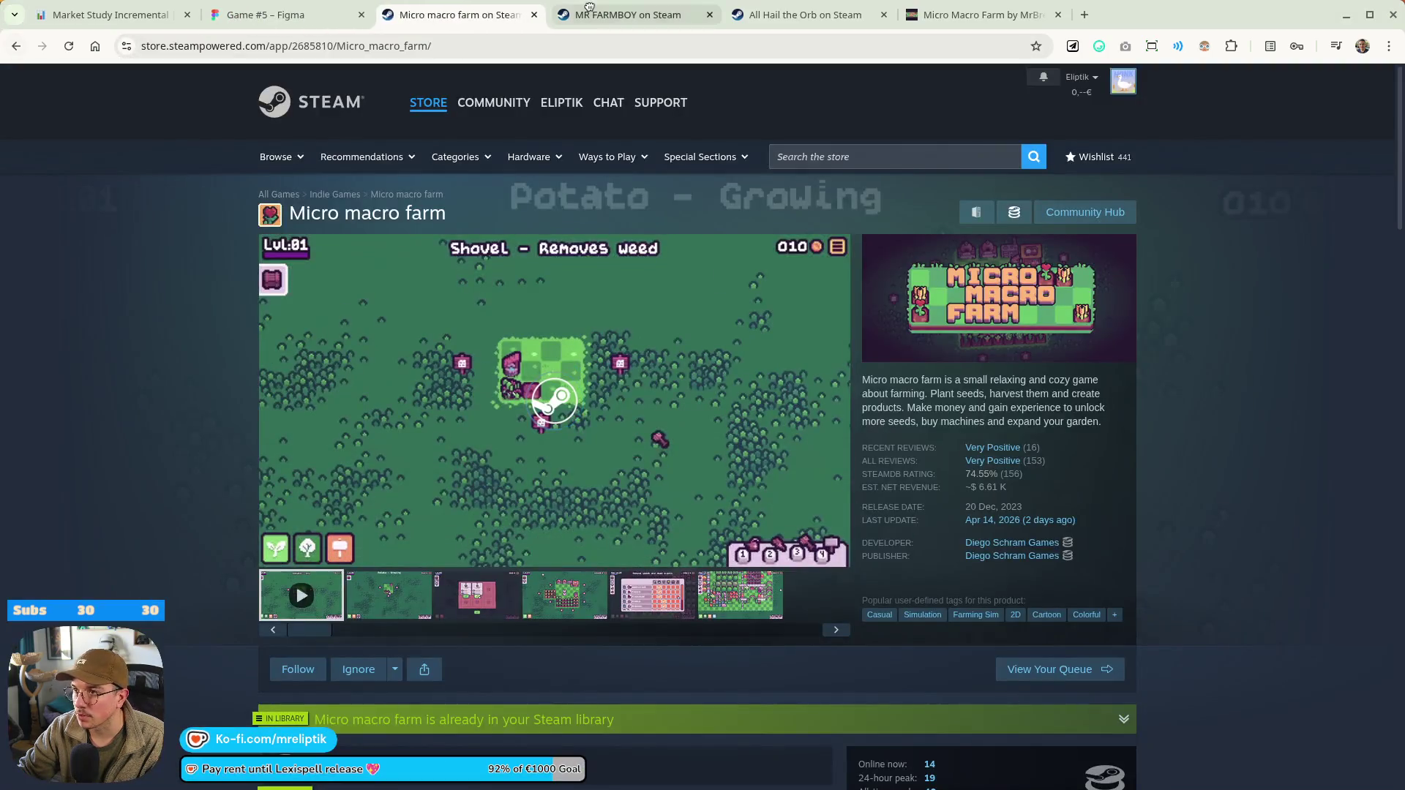
click(637, 13)
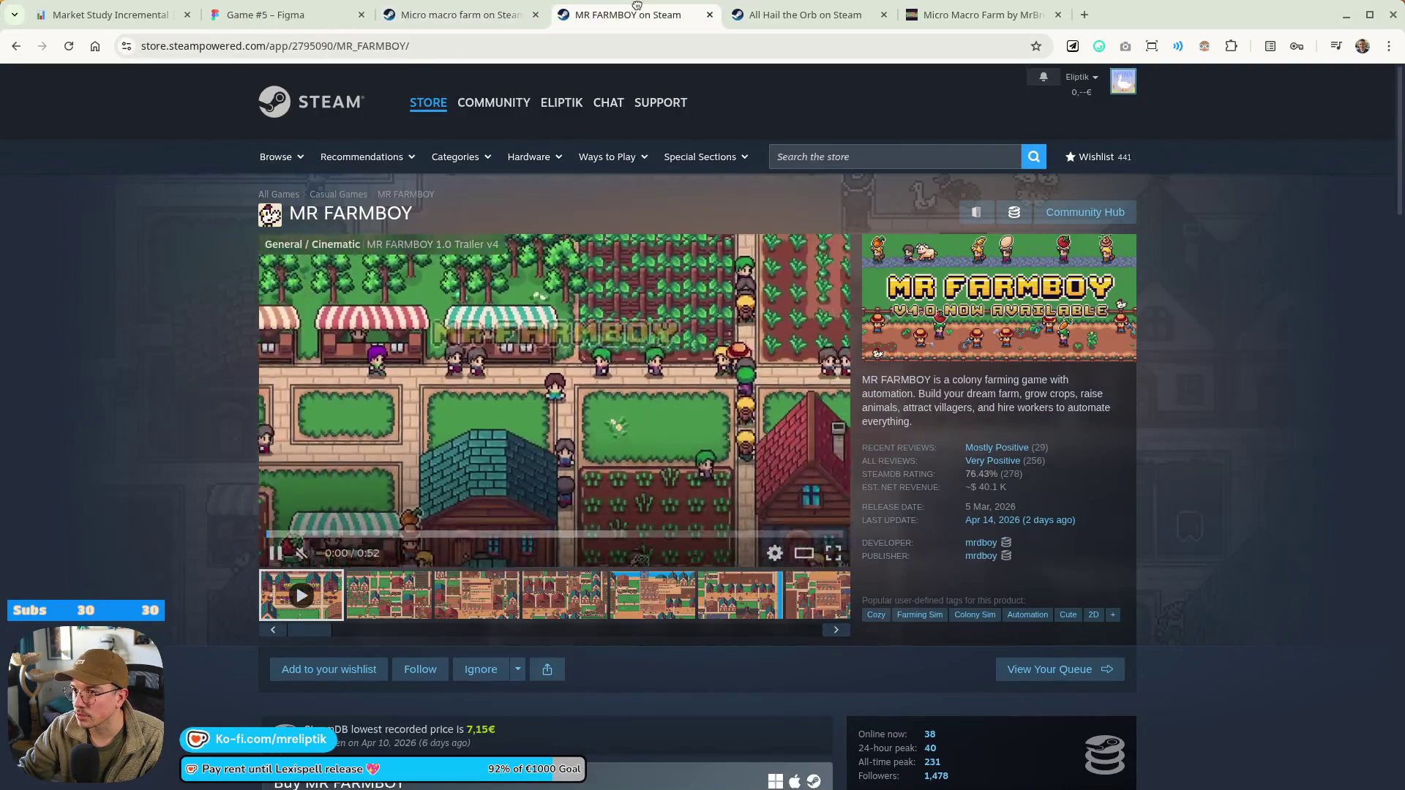
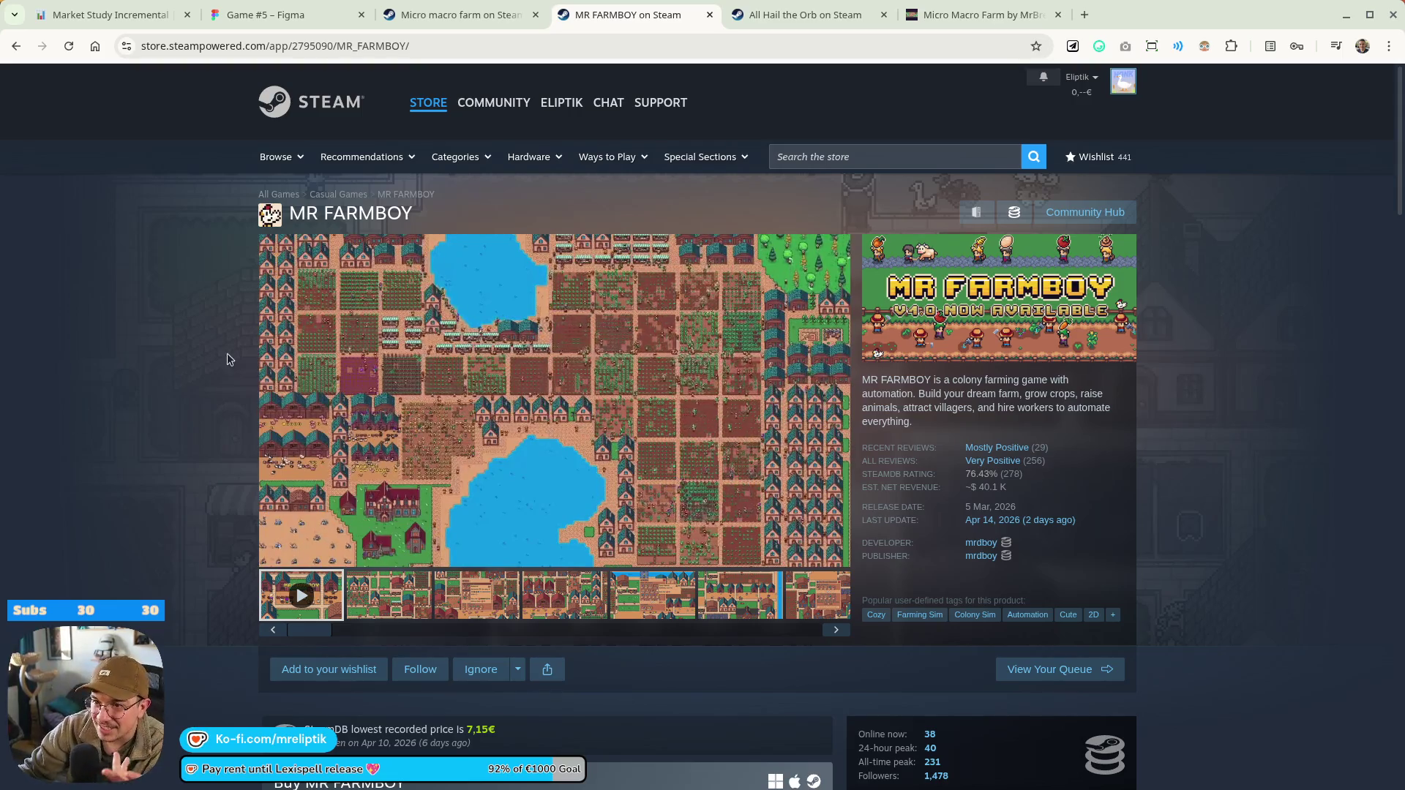
Search the Steam store for 'the farmer' and open The Farmer Was Replaced page
scroll(227, 354, down, 5)
scroll(254, 396, down, 1)
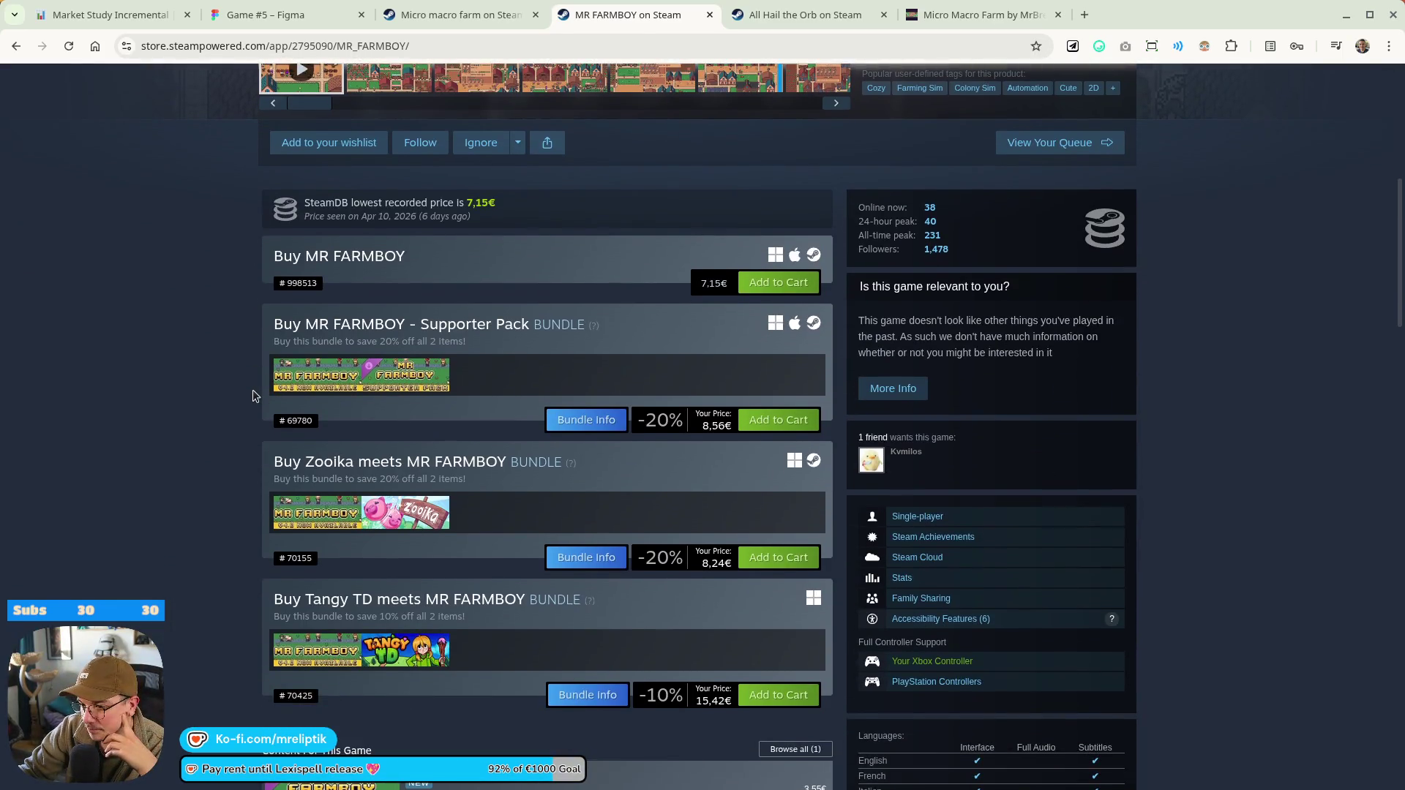
scroll(215, 399, up, 3)
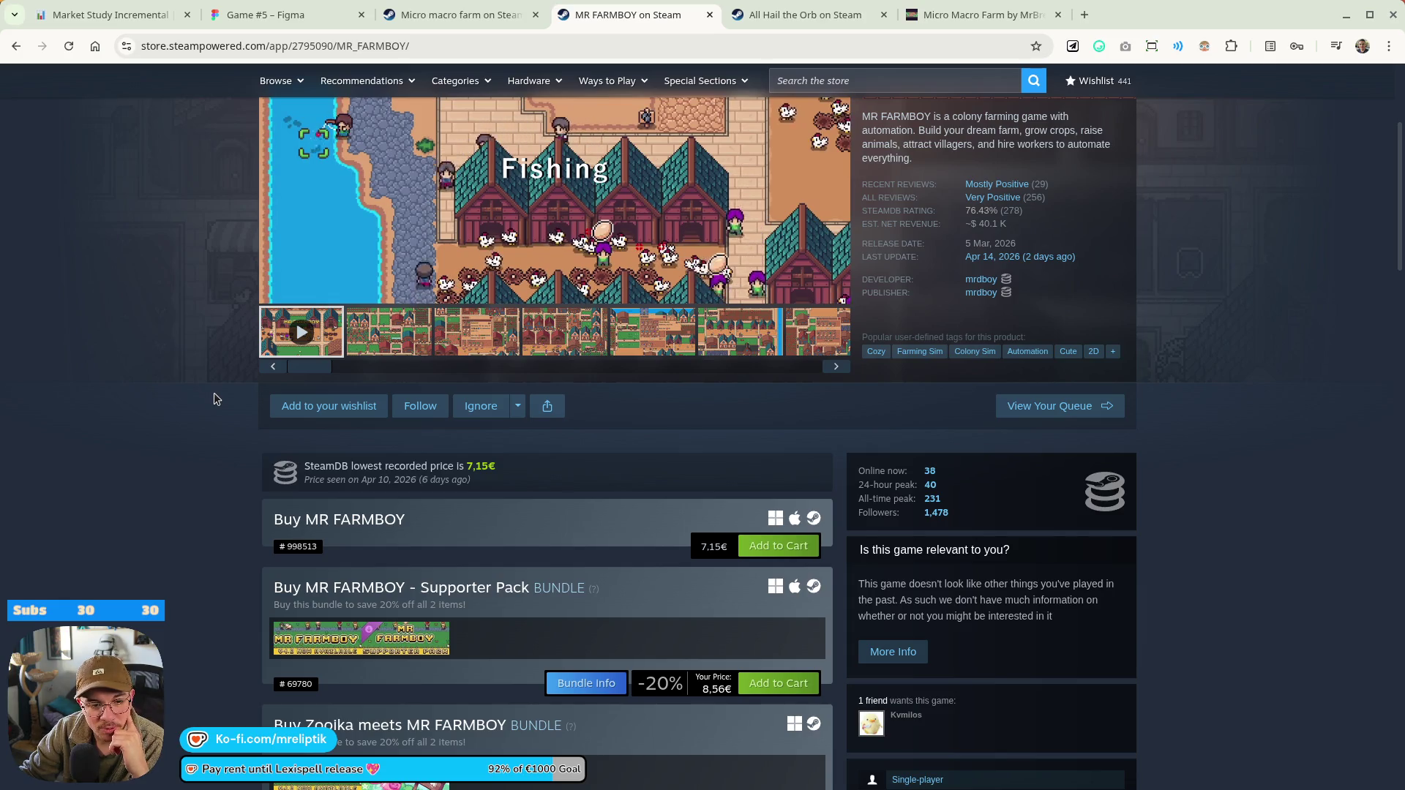
scroll(175, 197, up, 4)
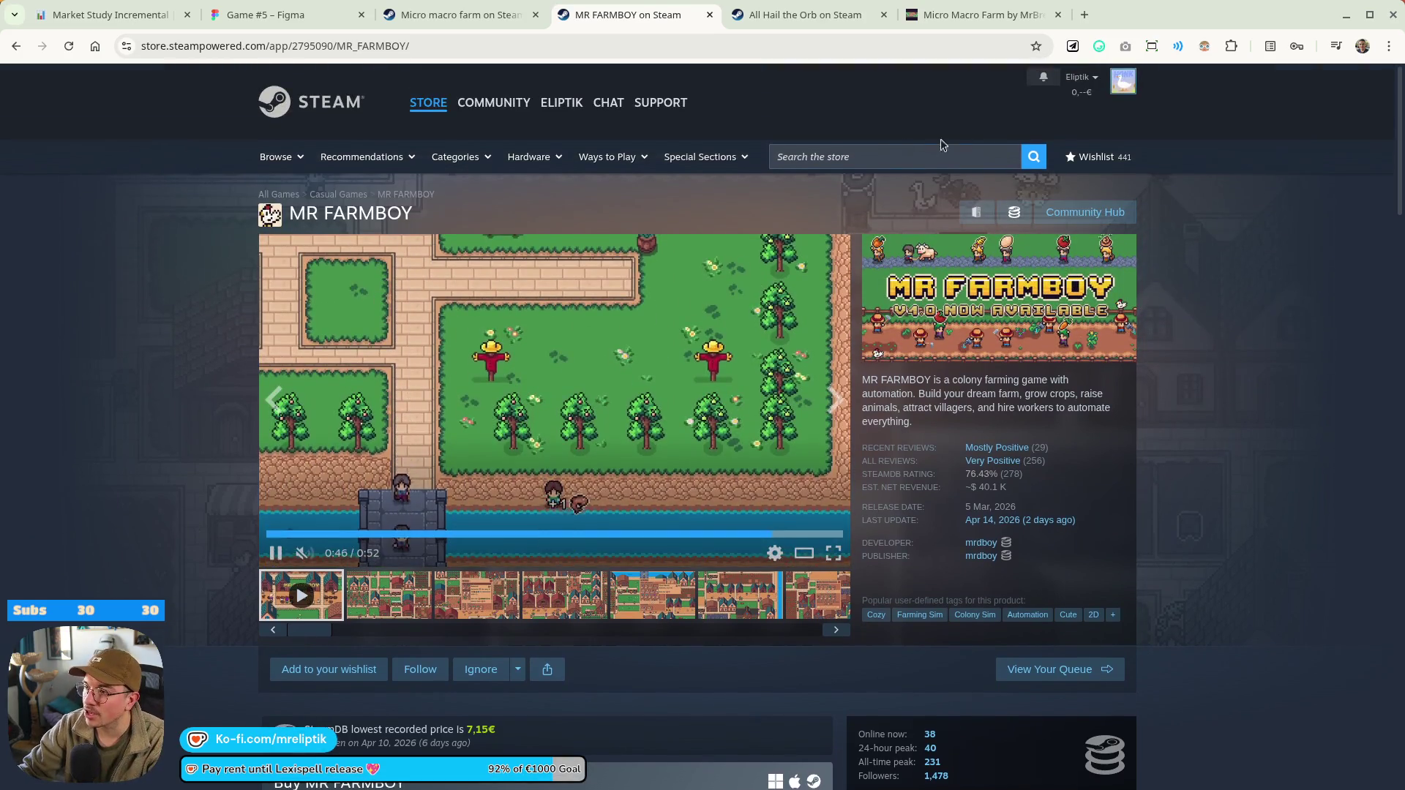
click(872, 158)
text(the farmer)
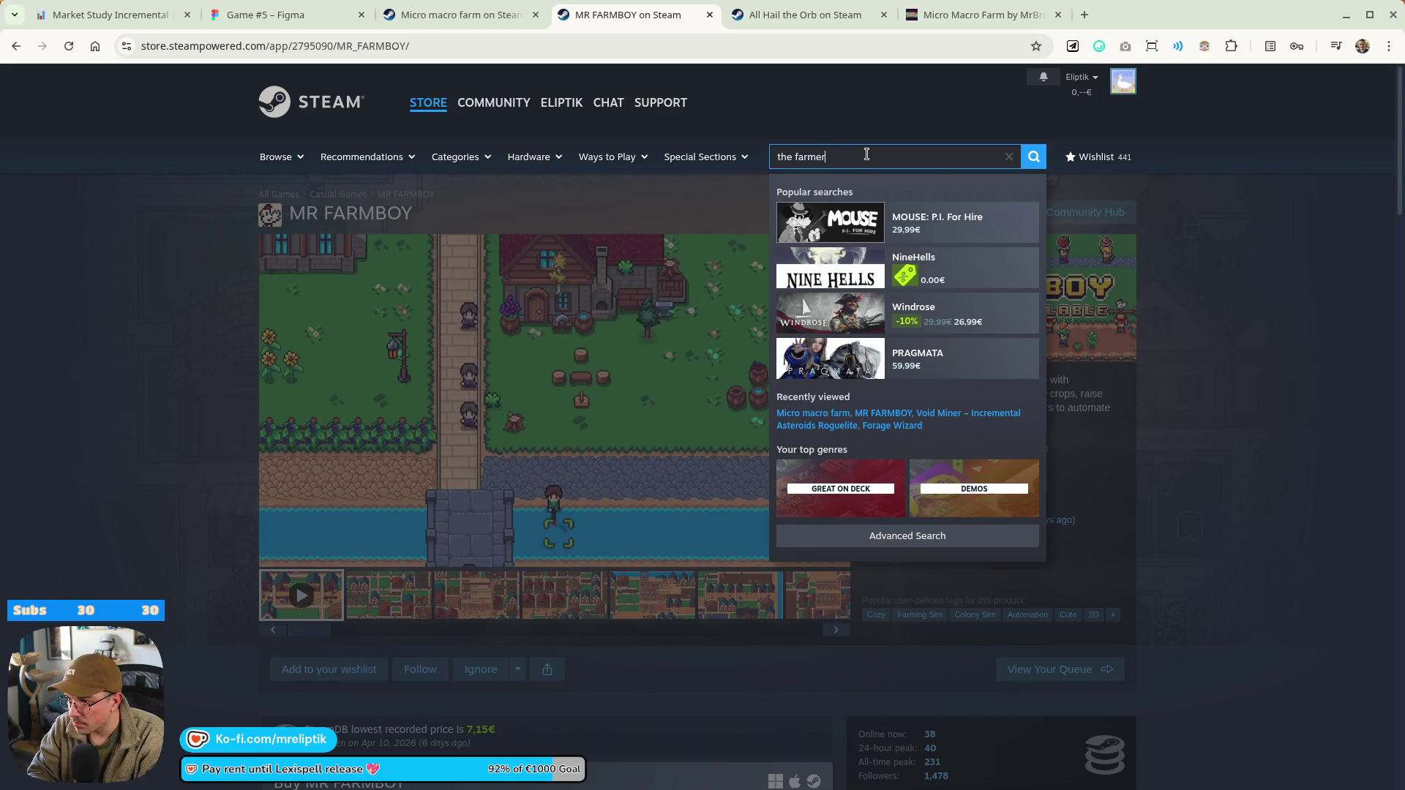
click(831, 215)
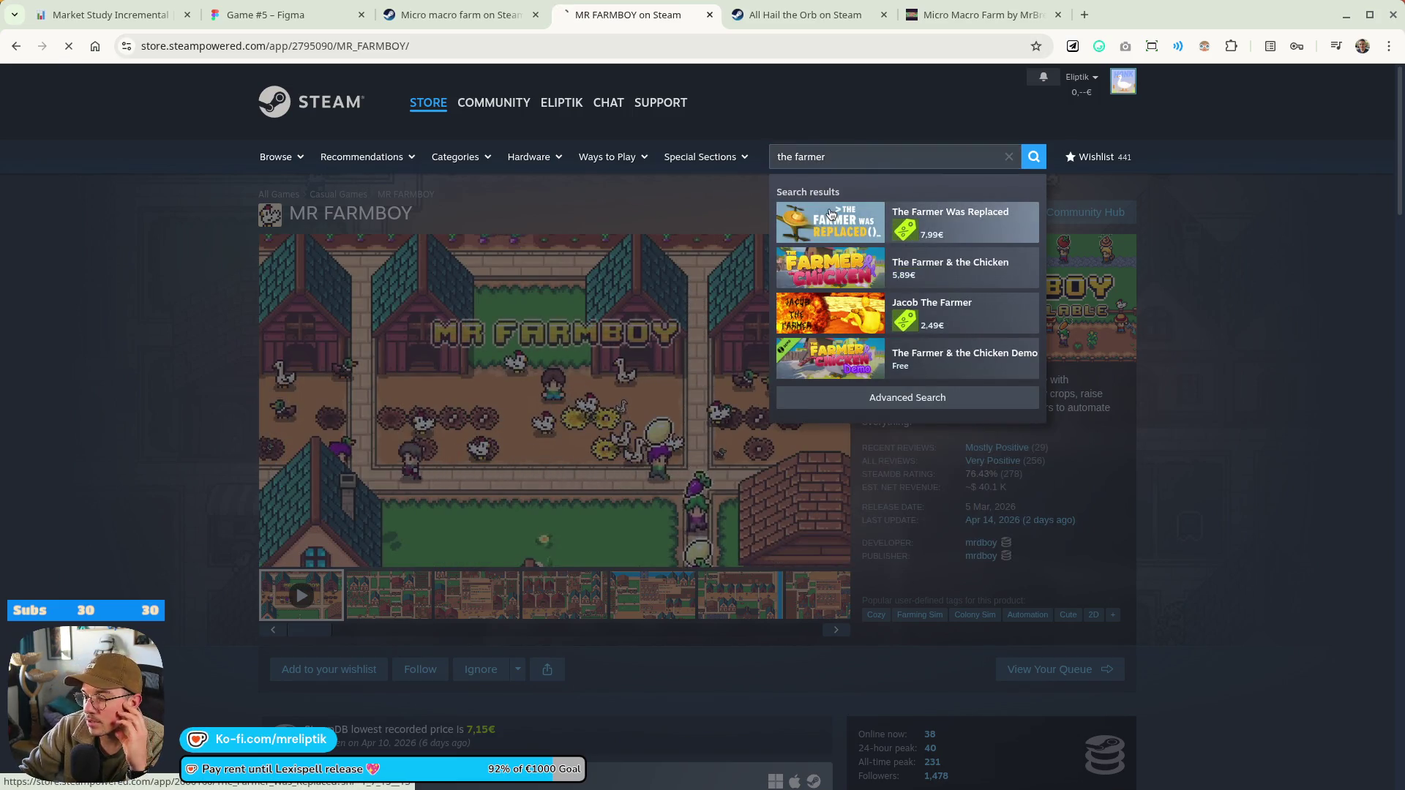
Look over The Farmer Was Replaced page, then bring up the Micro macro farm page
scroll(264, 594, down, 2)
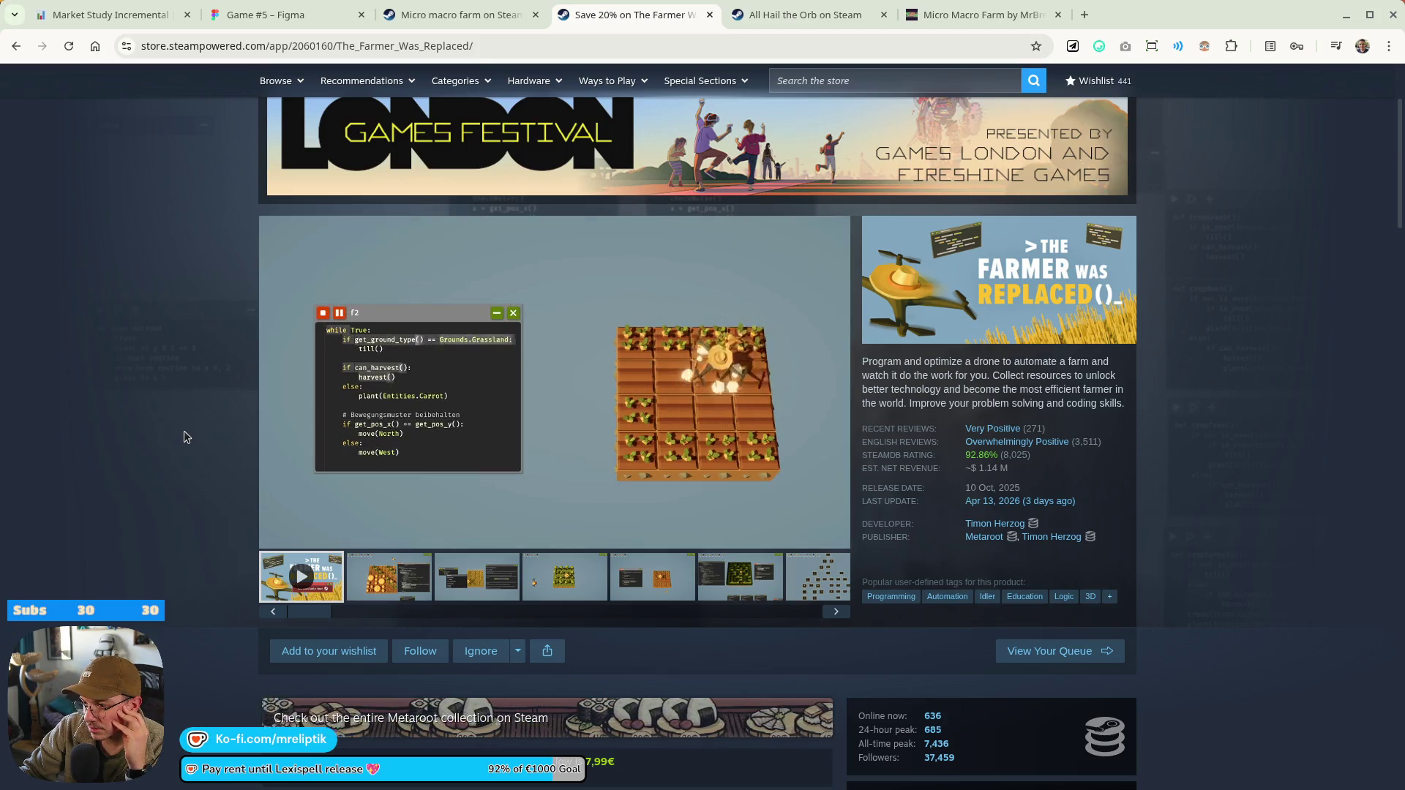
scroll(187, 437, down, 8)
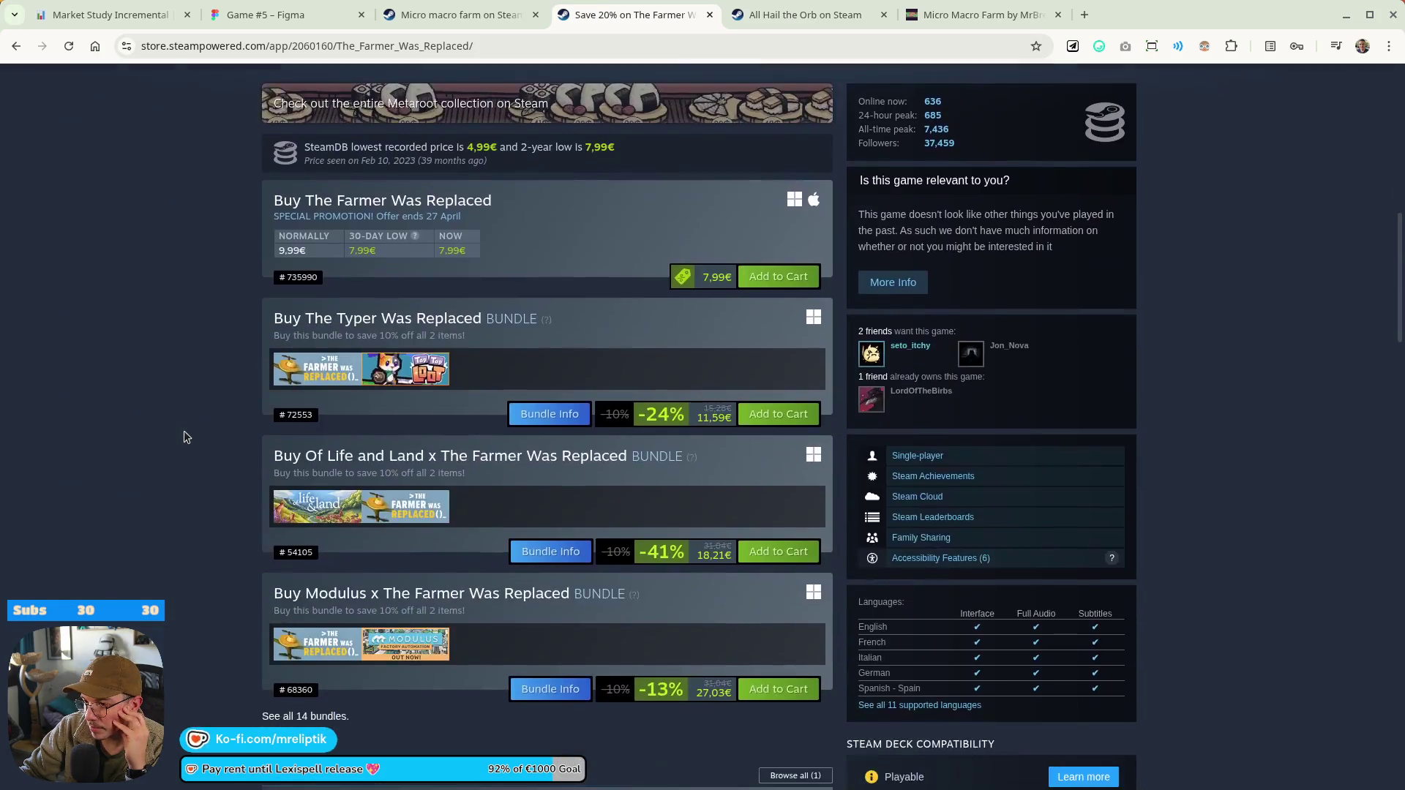
scroll(186, 437, down, 5)
scroll(149, 429, up, 15)
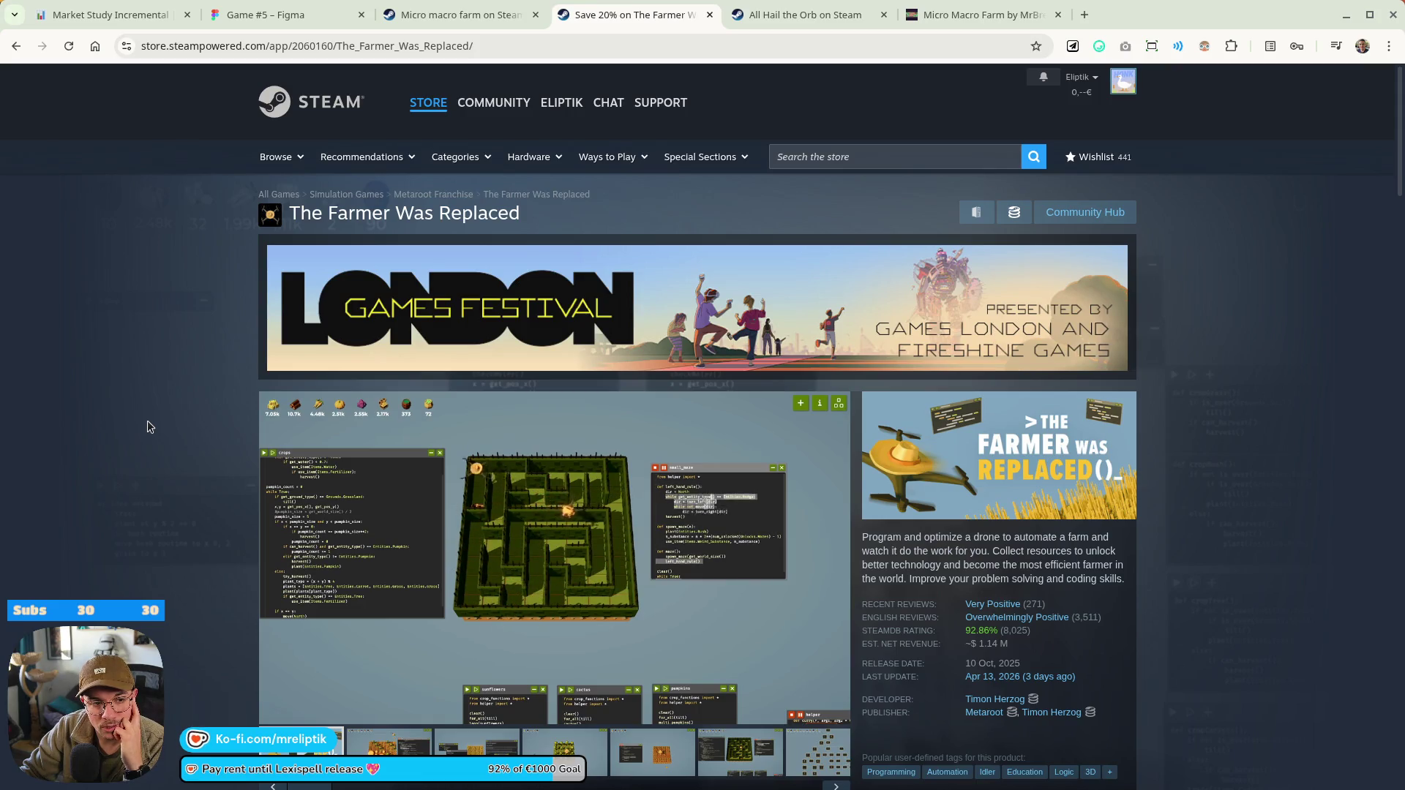
click(292, 14)
click(487, 12)
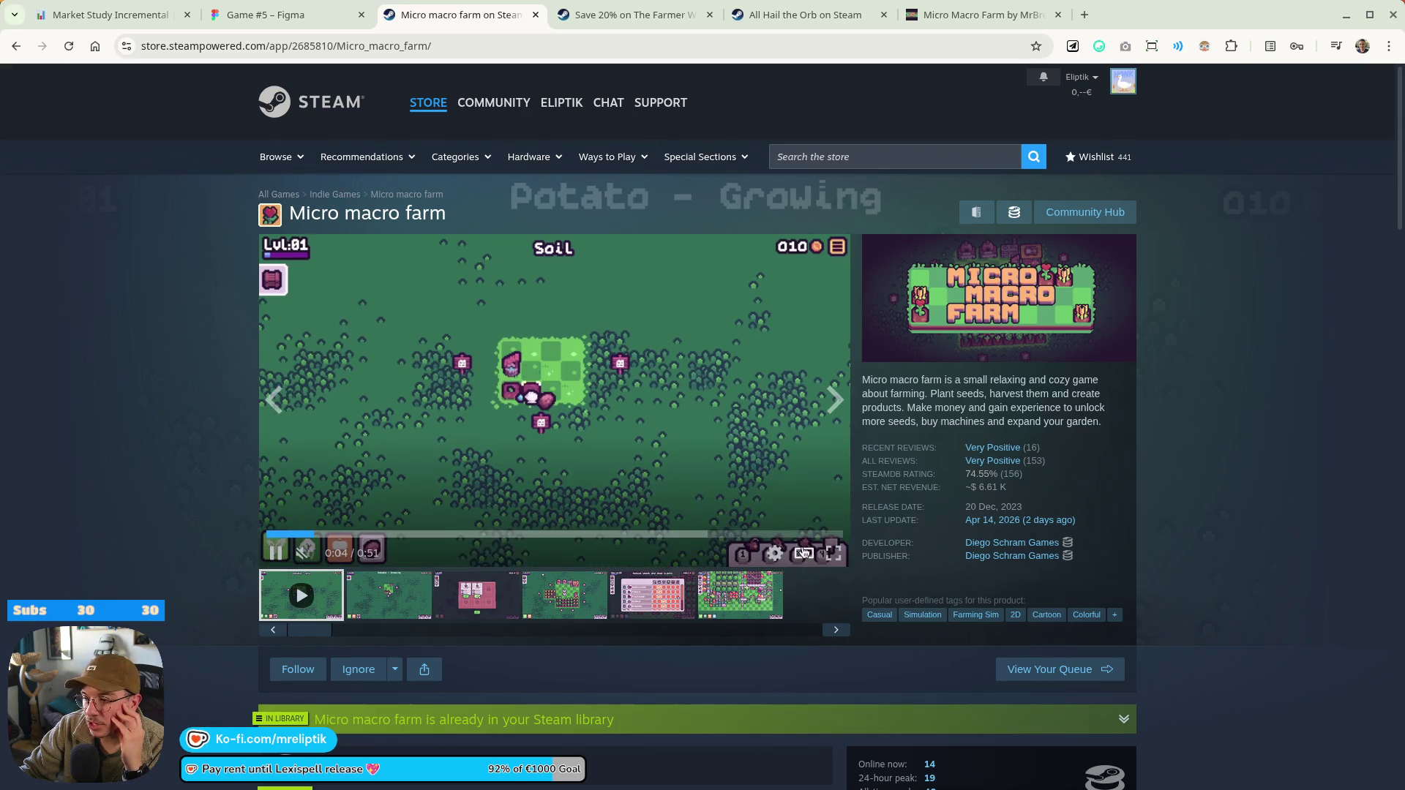
Watch the Micro macro farm trailer and screenshots in the enlarged viewer, then close it
click(617, 534)
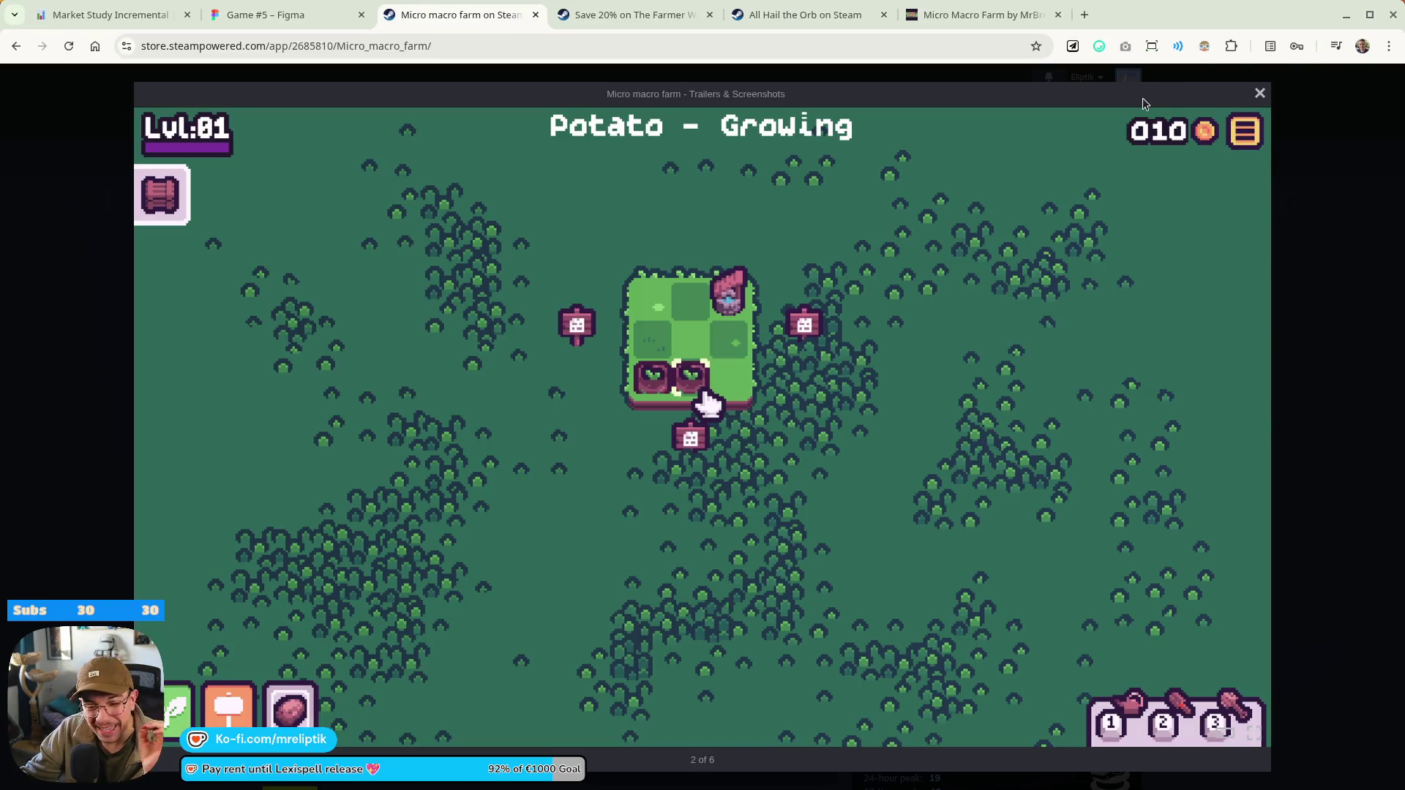
click(1293, 97)
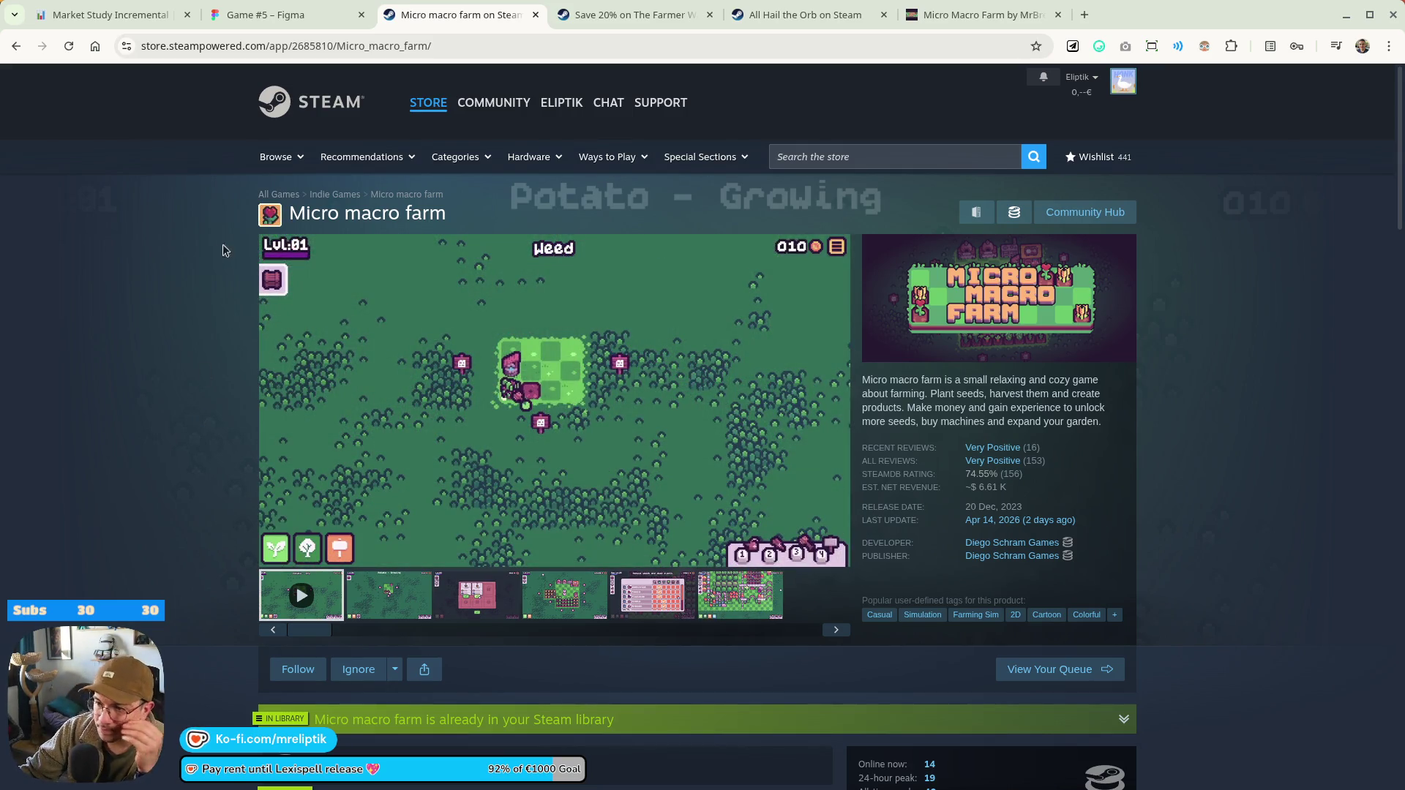
Close the Micro macro farm, Farmer Was Replaced and itch.io pages and return to Figma
middle_click(469, 10)
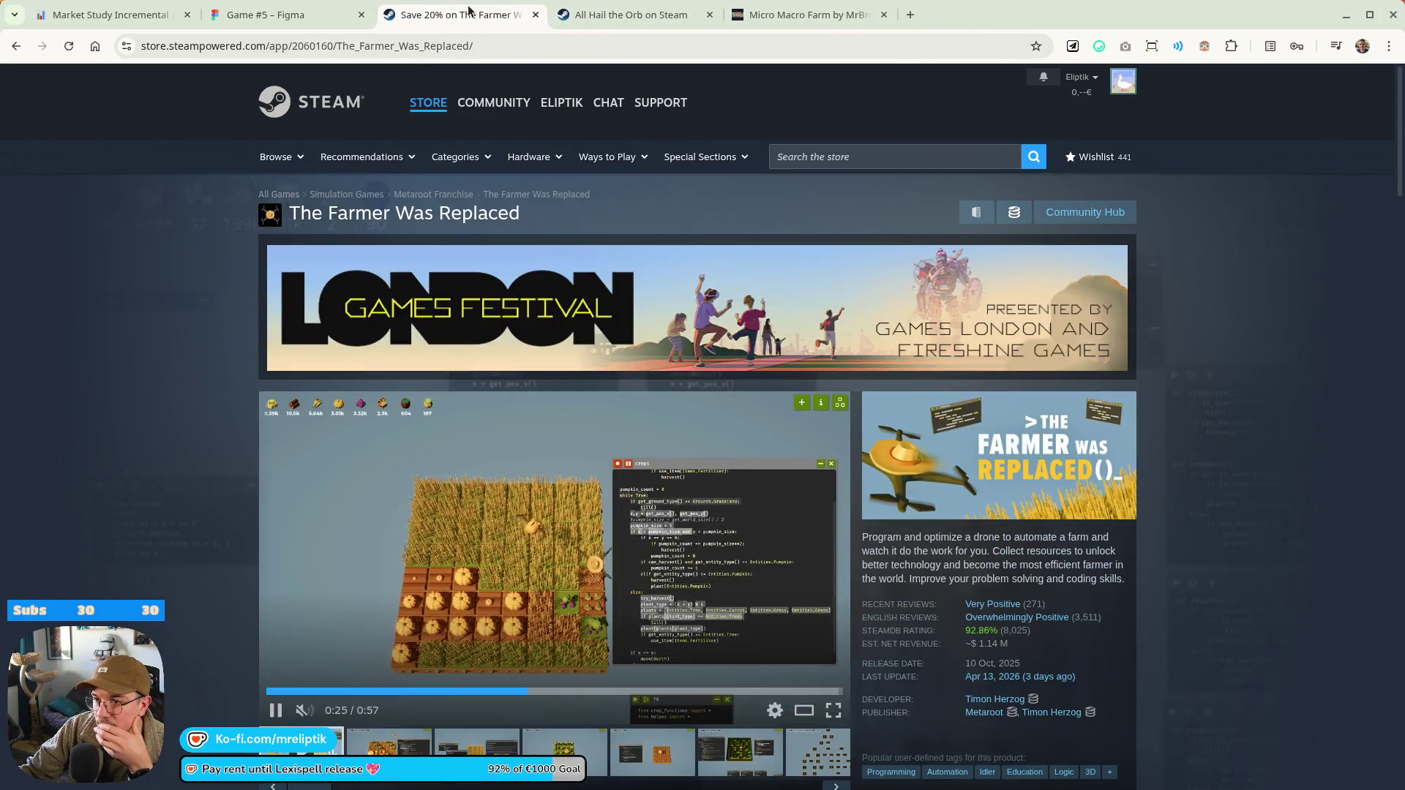
middle_click(469, 10)
click(621, 14)
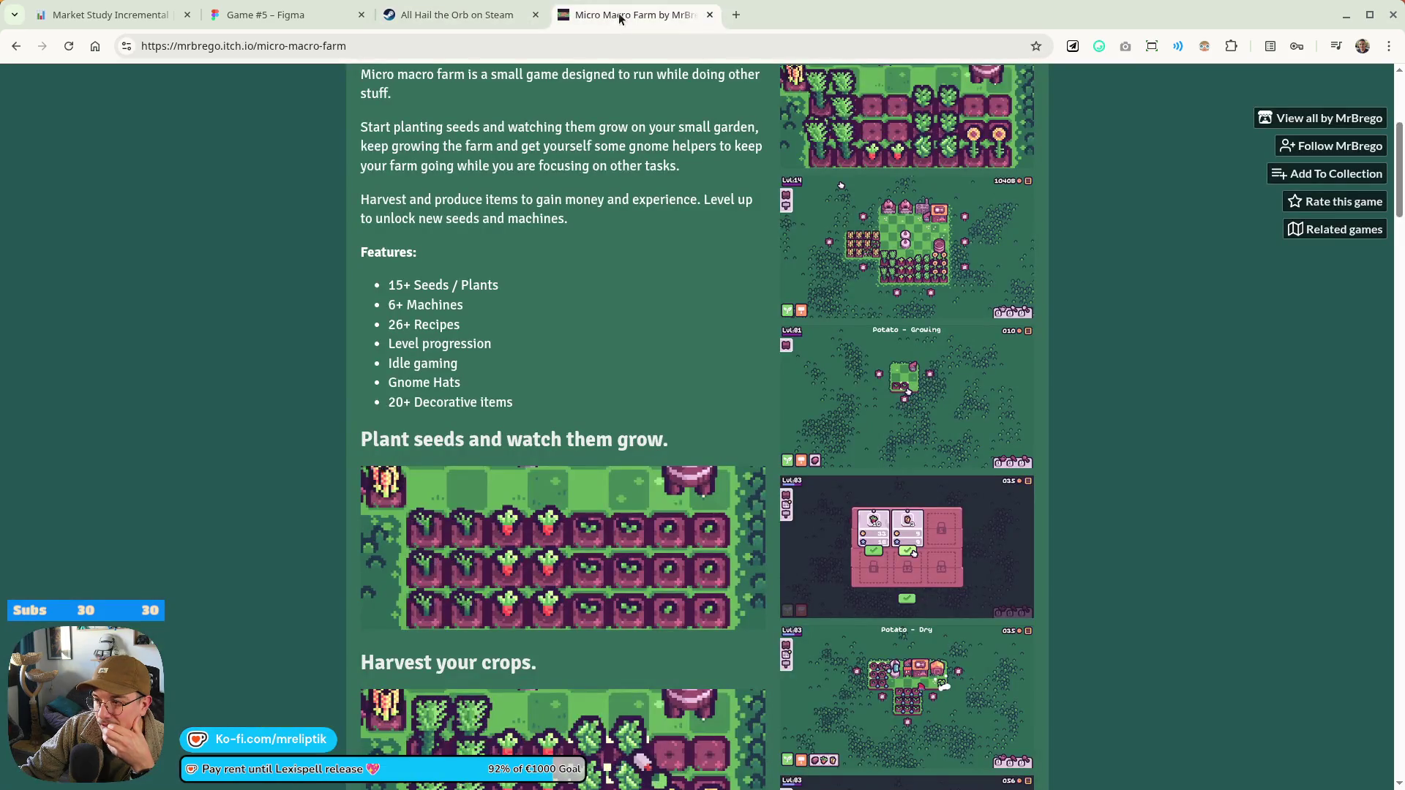
middle_click(622, 15)
click(261, 15)
Finish editing the itch.io link and review the Micro macro farm note on the board
key(Escape)
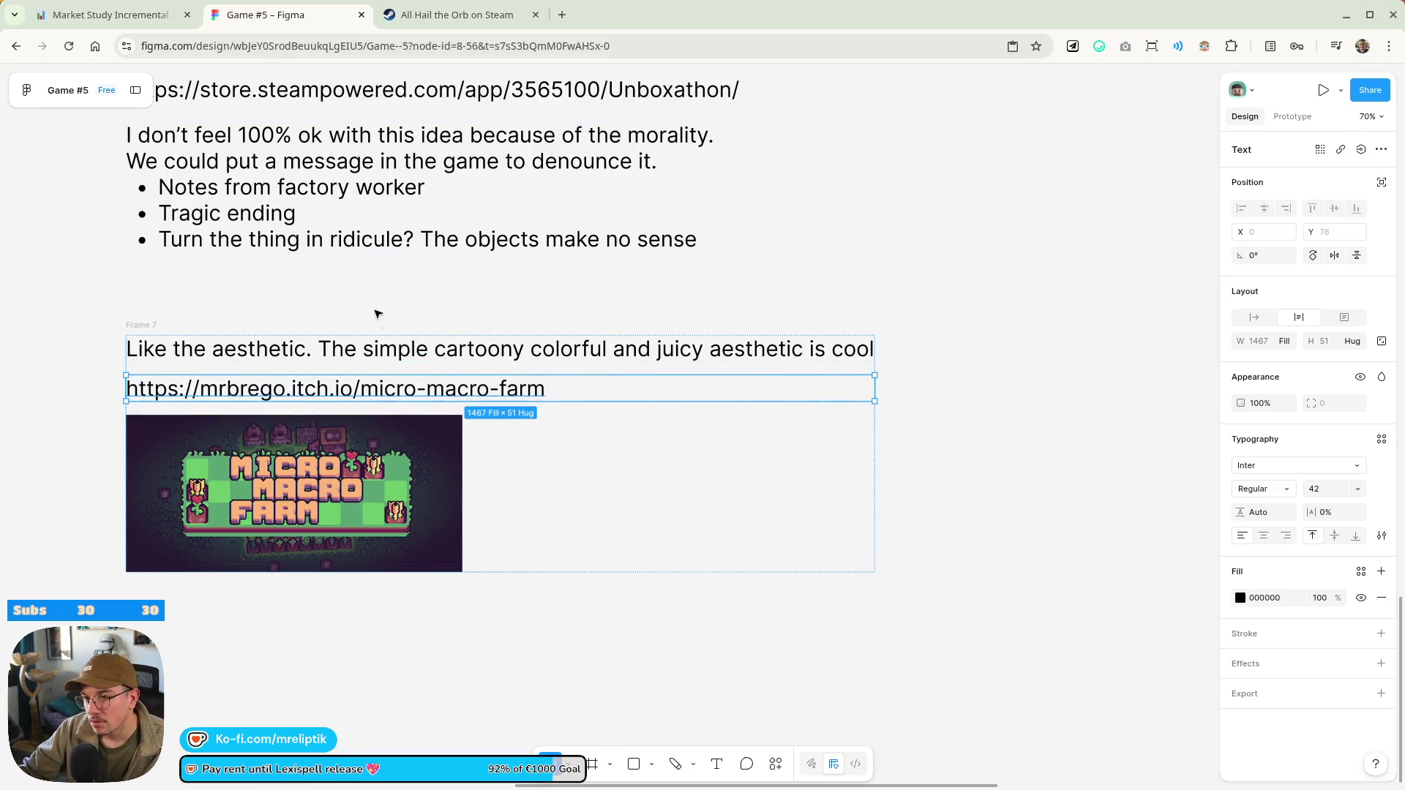
scroll(540, 301, down, 3)
ctrl+scroll(540, 301, down, 3)
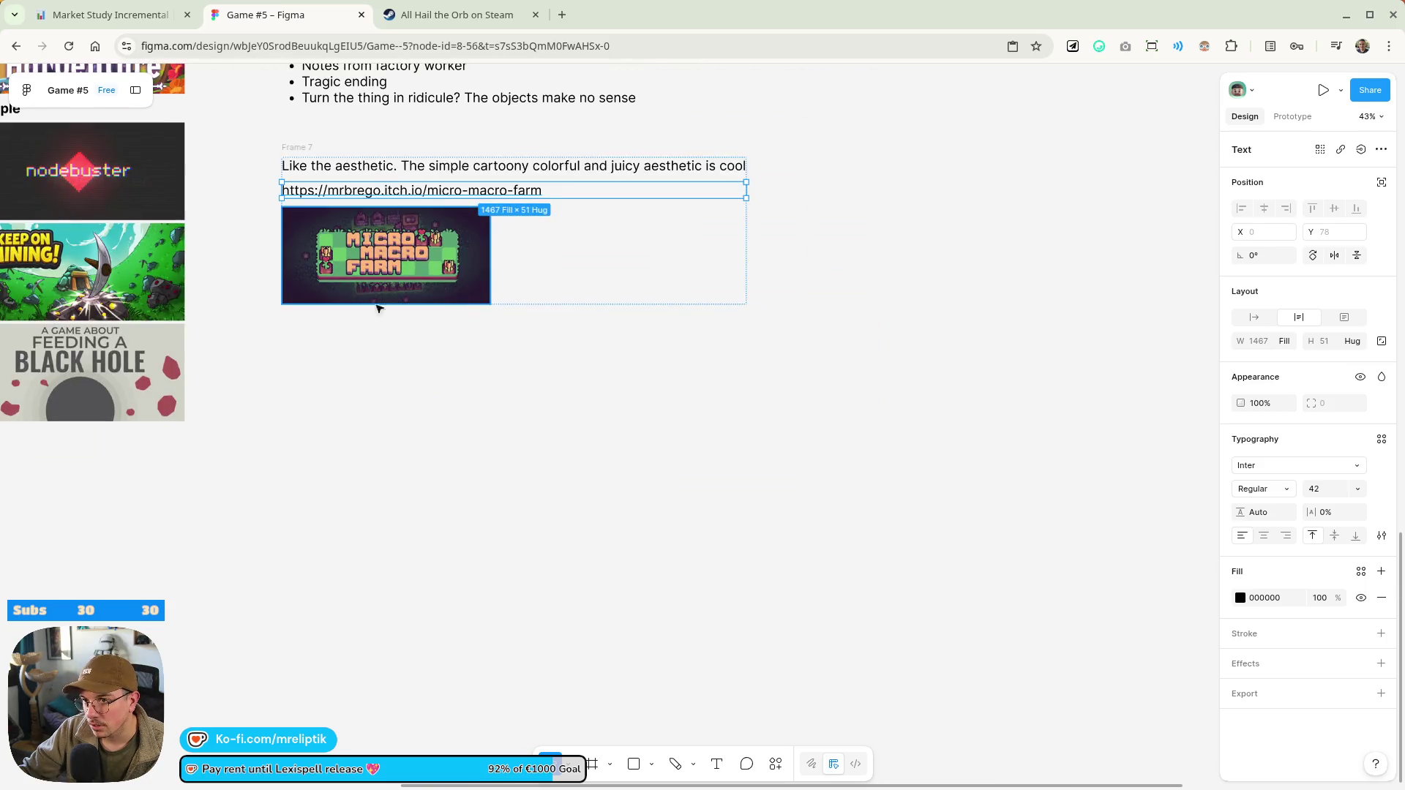
scroll(542, 292, up, 3)
scroll(565, 218, up, 3)
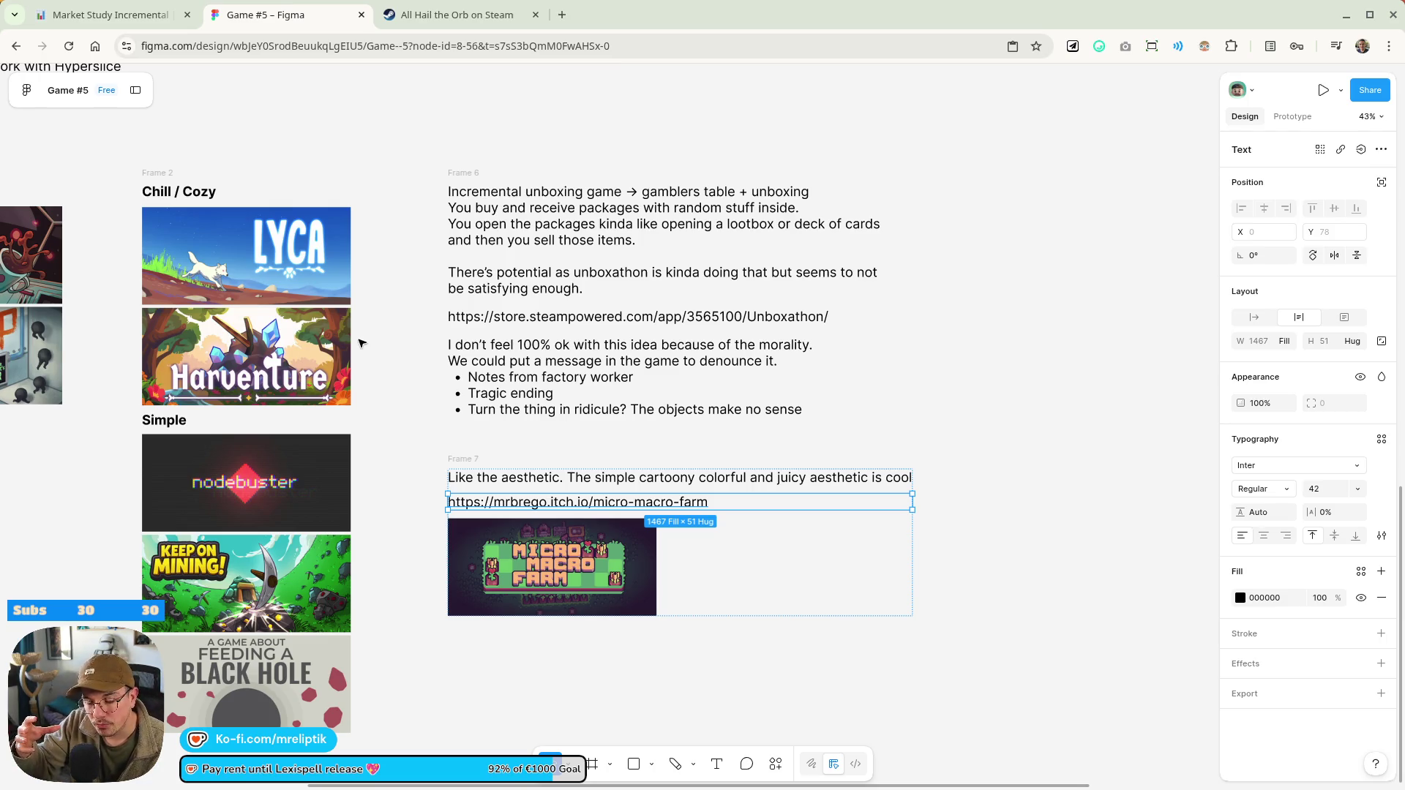
key(XF86AudioLowerVolume)
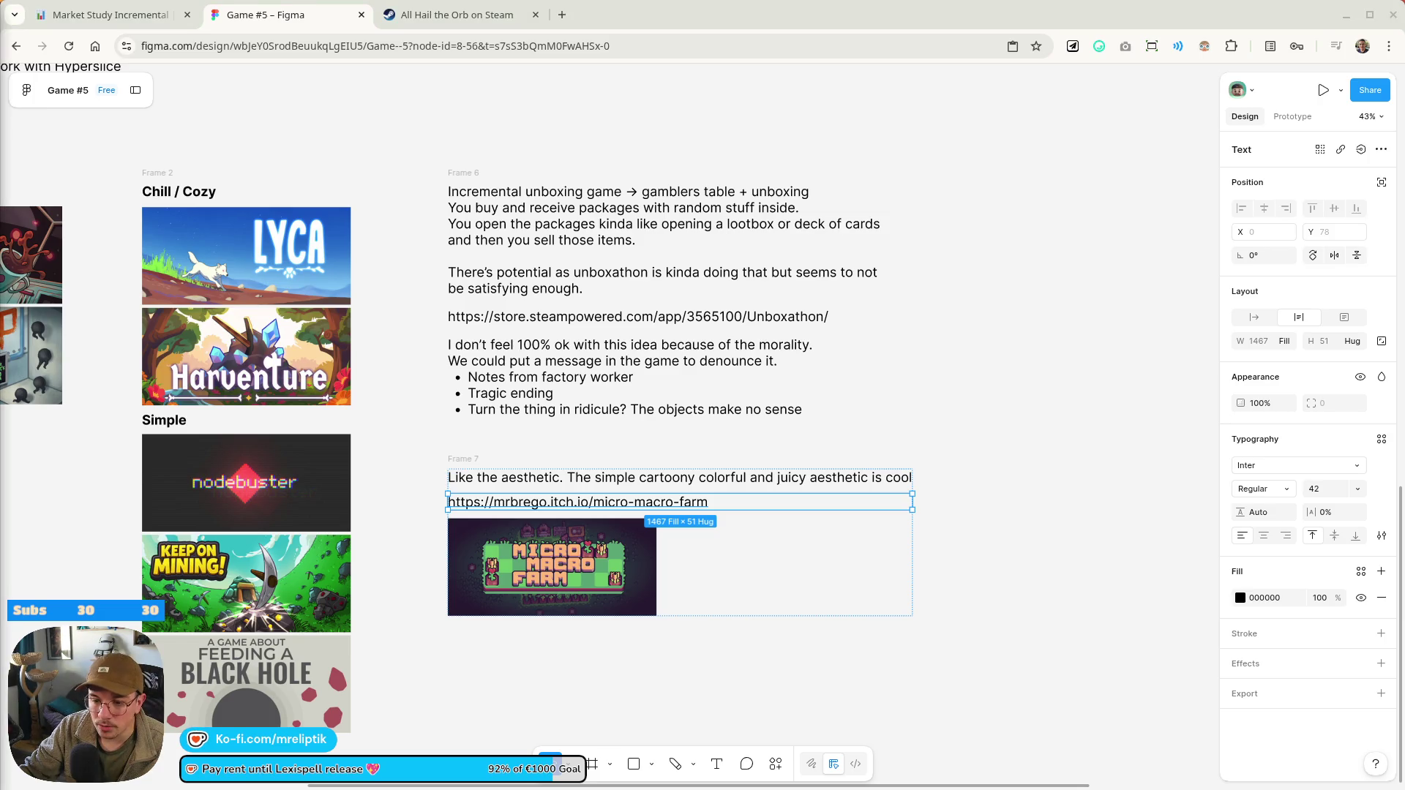
scroll(523, 306, down, 5)
Remove the incrementaldb.com link from the Chill almost cozy aesthetic idea text
scroll(526, 380, up, 3)
drag(490, 362, 387, 466)
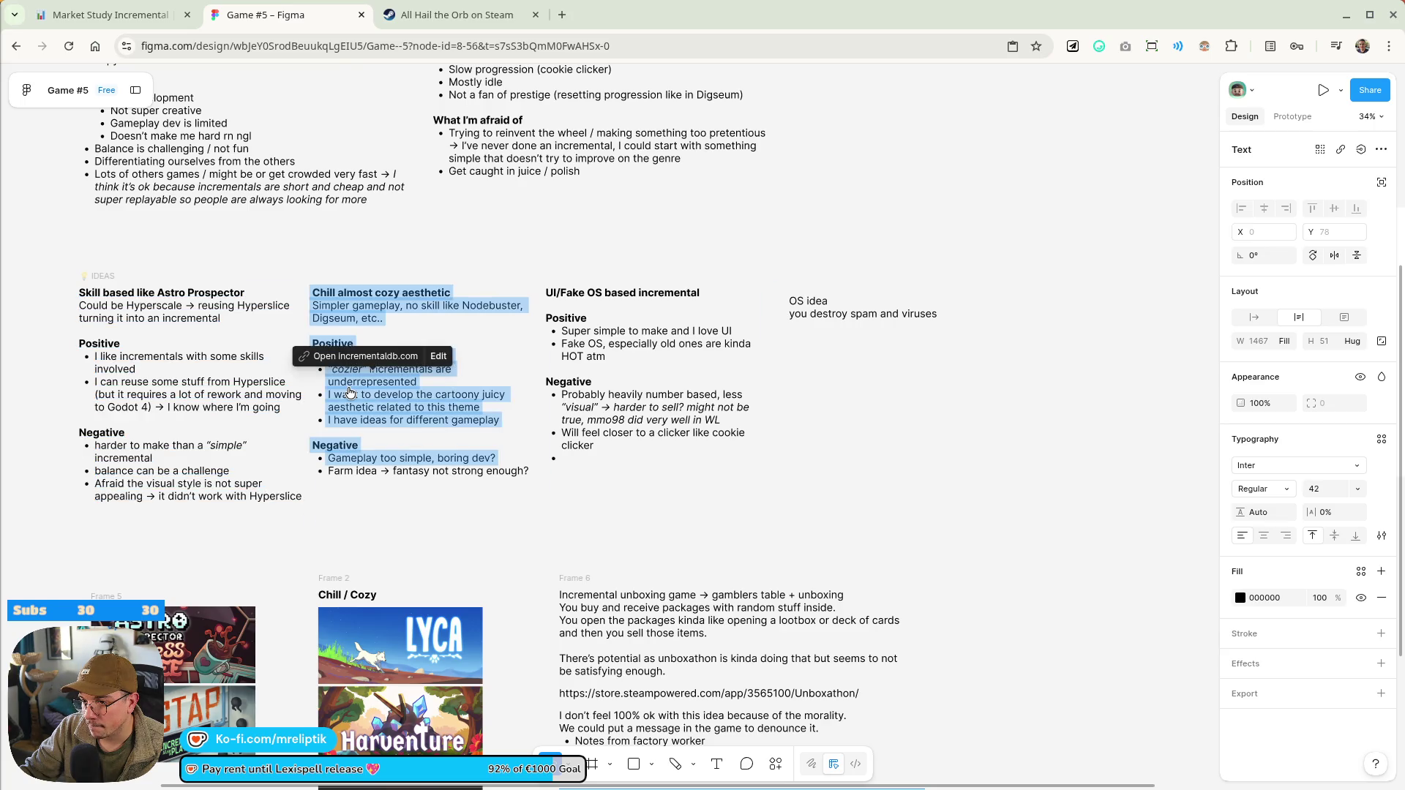
click(380, 548)
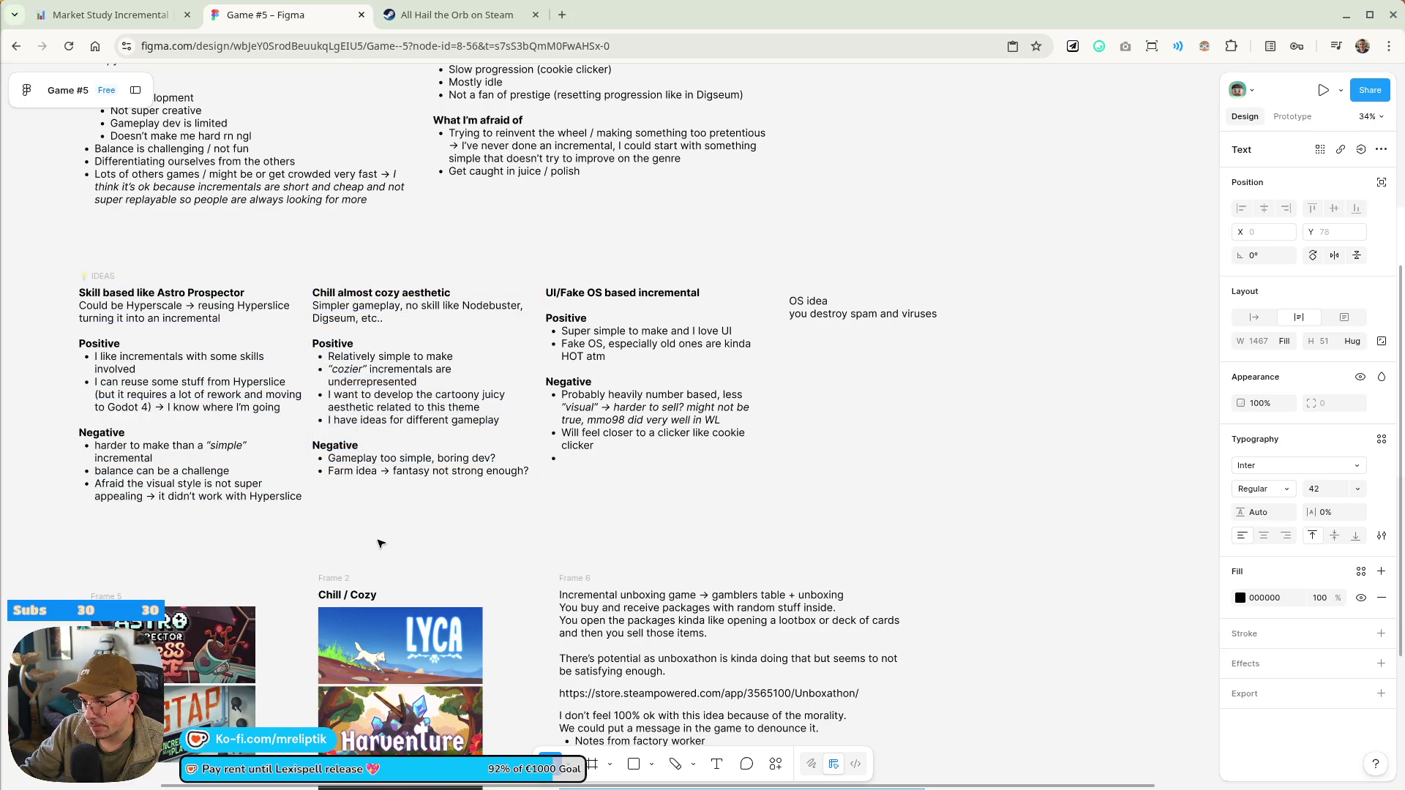
key(Return)
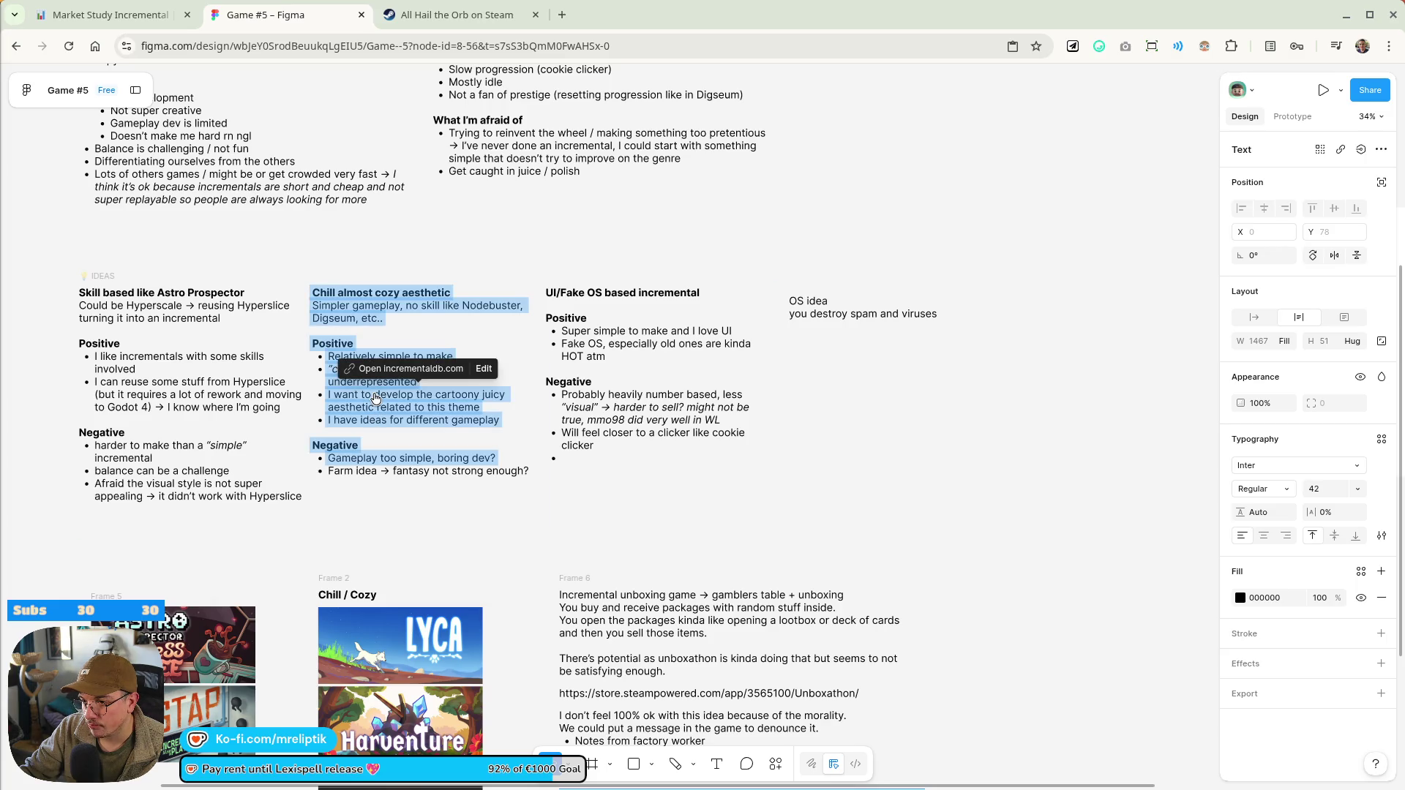
click(439, 356)
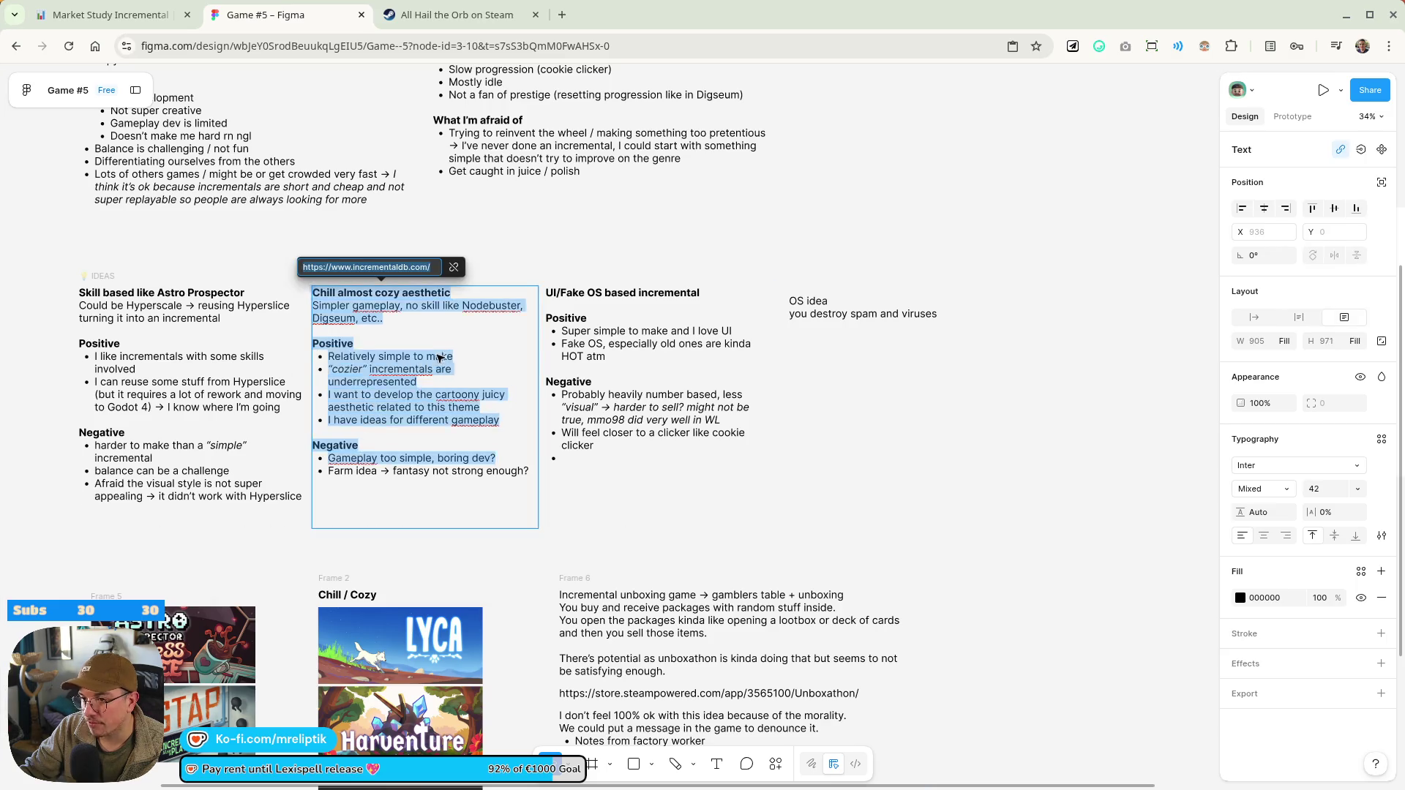
click(453, 267)
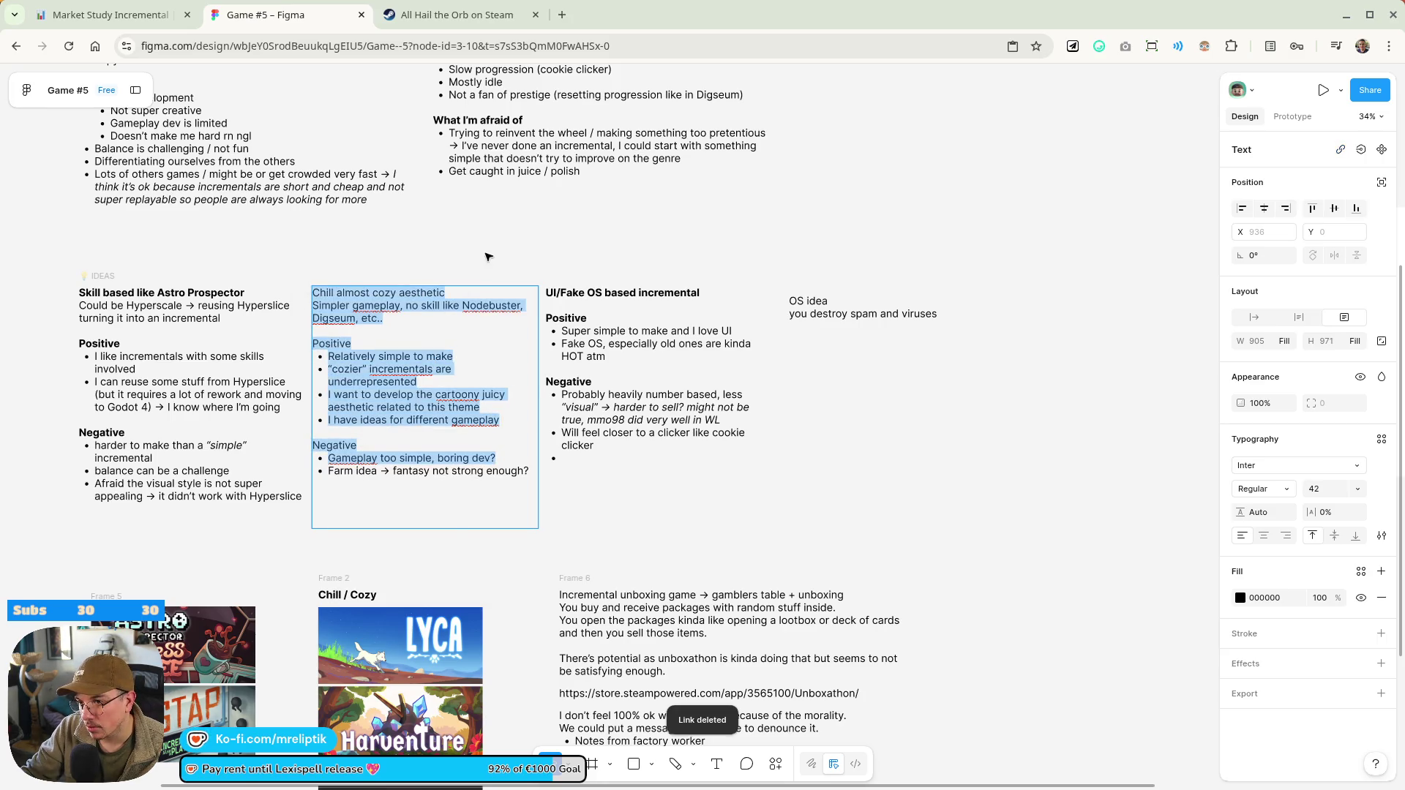
key(Escape)
Make the 'Chill almost cozy aesthetic' title bold
click(456, 293)
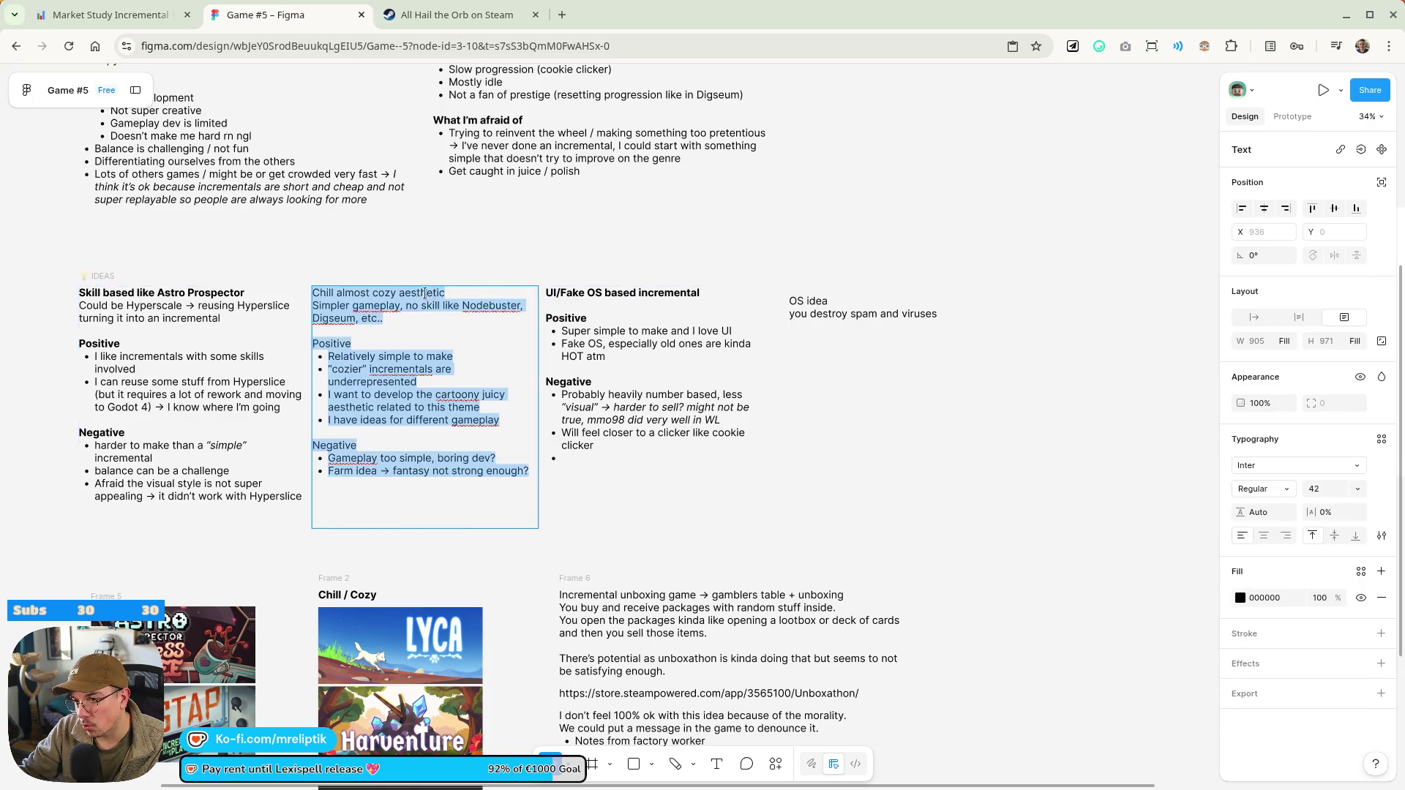
double_click(449, 293)
key(ctrl+a)
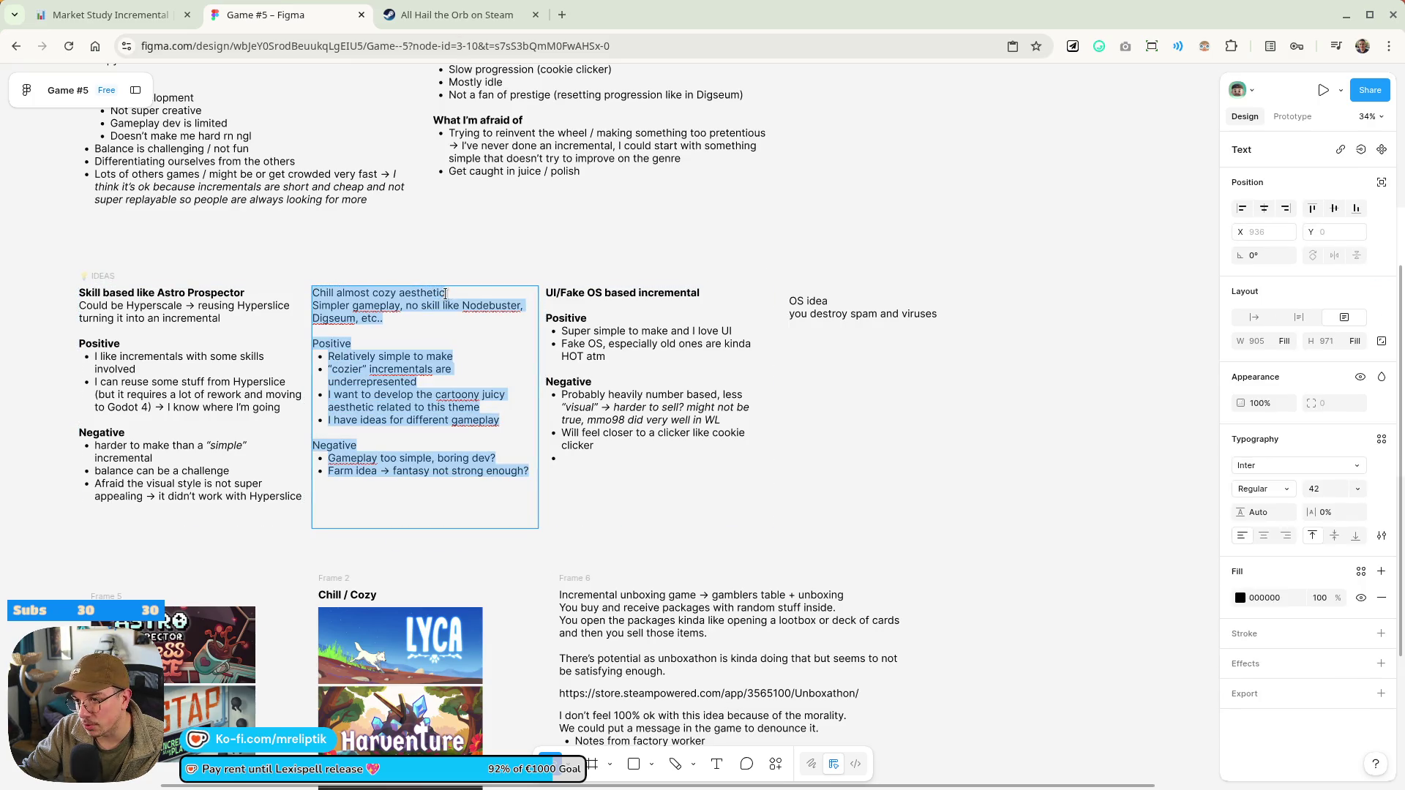
drag(449, 292, 313, 293)
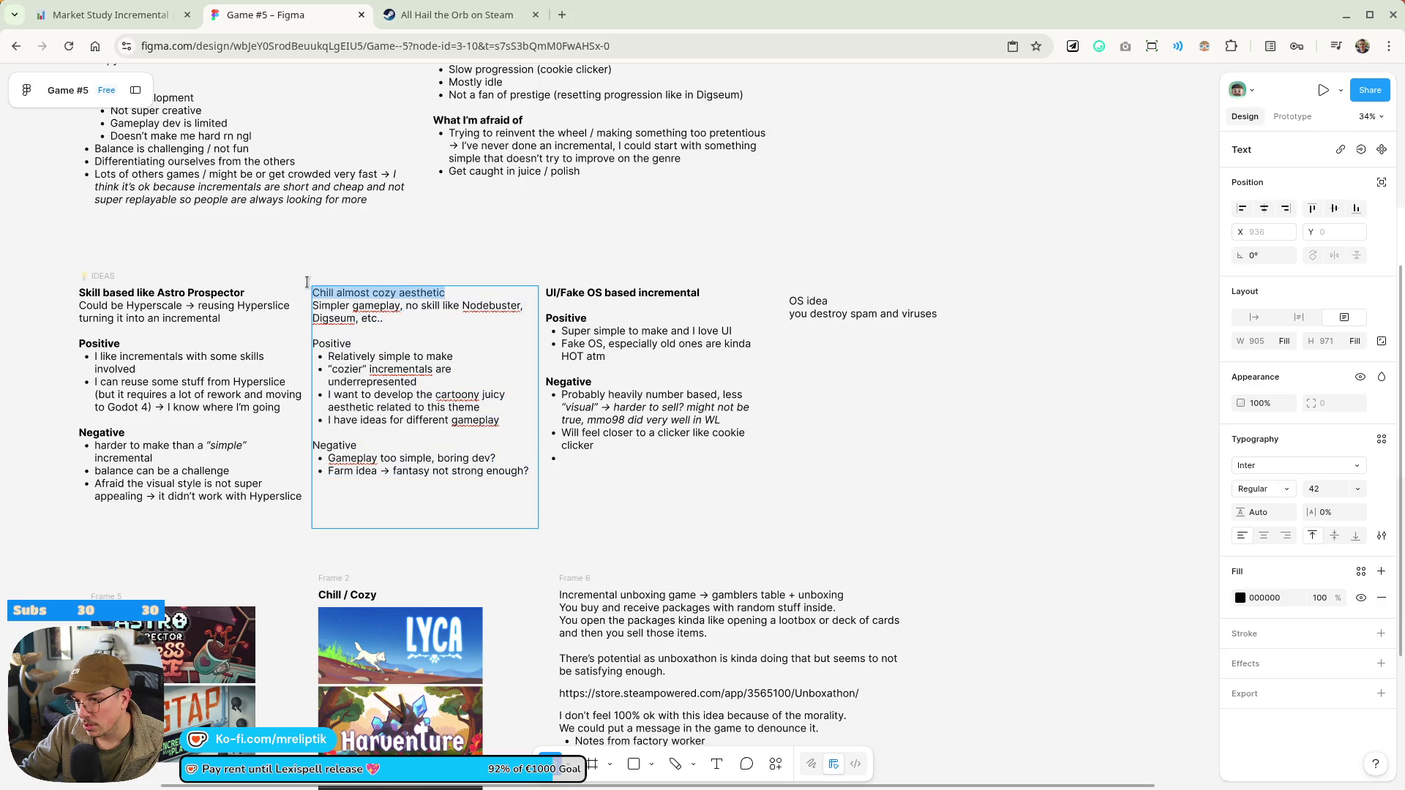
key(ctrl+b)
key(Escape)
key(ctrl+z)
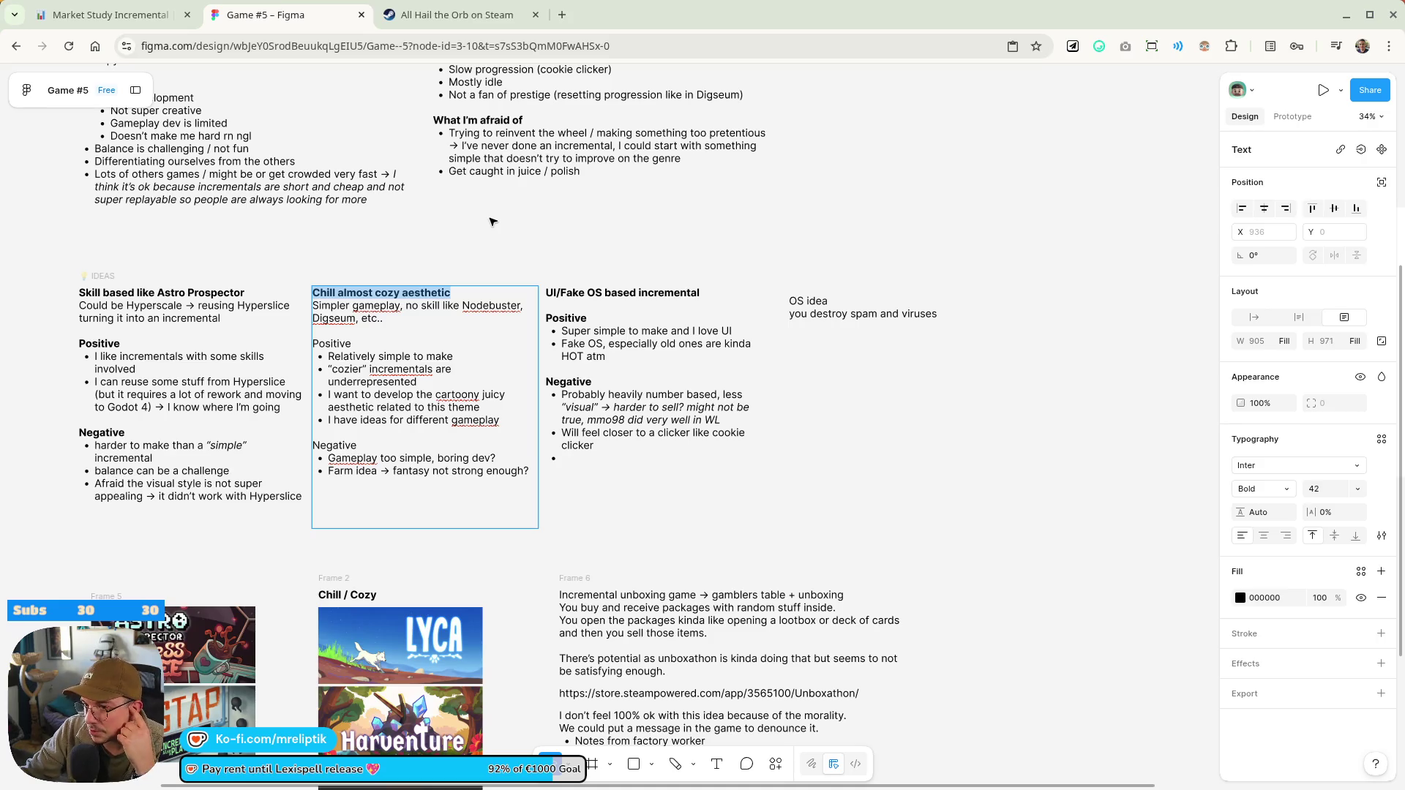
Leave the Chill almost cozy aesthetic text box and scroll down to the Unboxathon note
key(Escape)
key(ctrl+a)
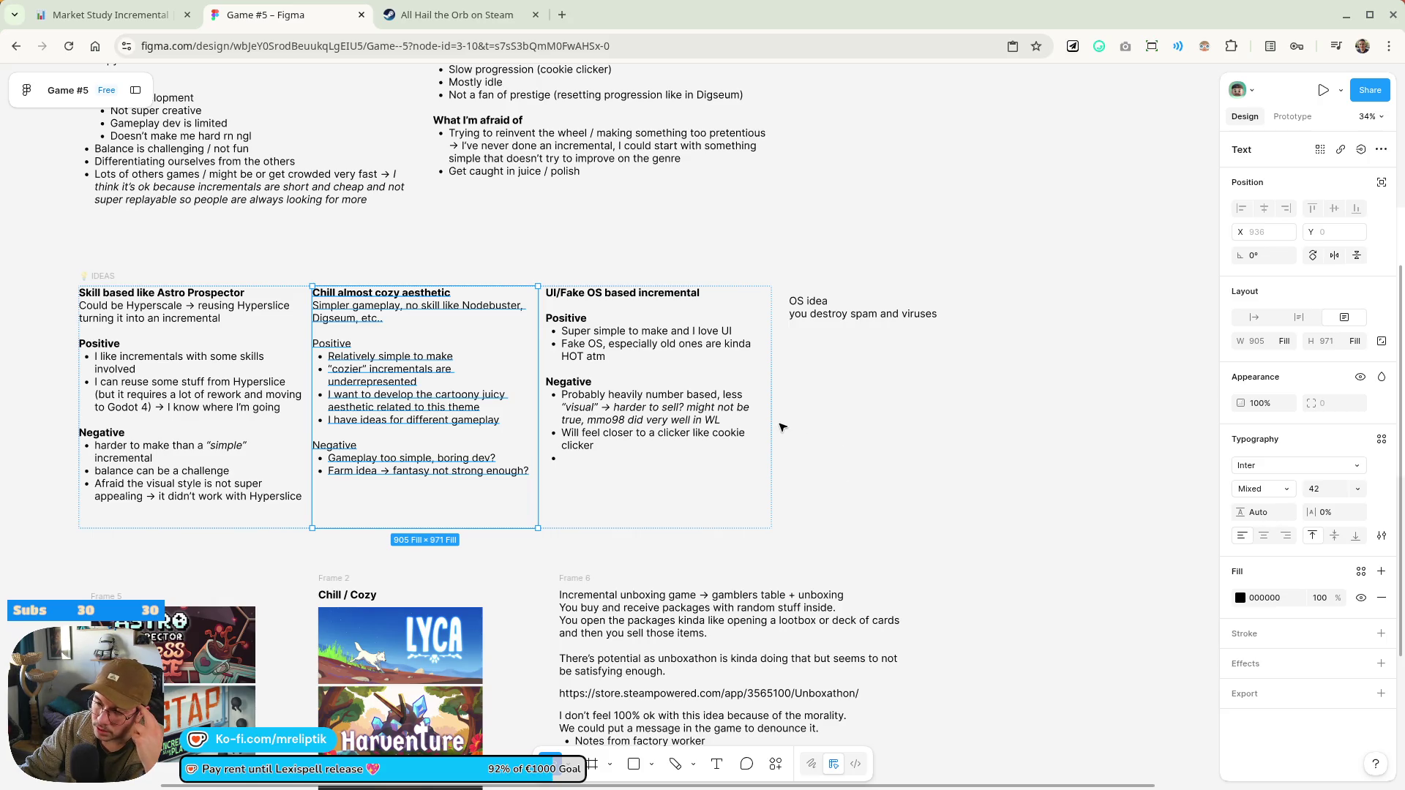
scroll(622, 417, down, 3)
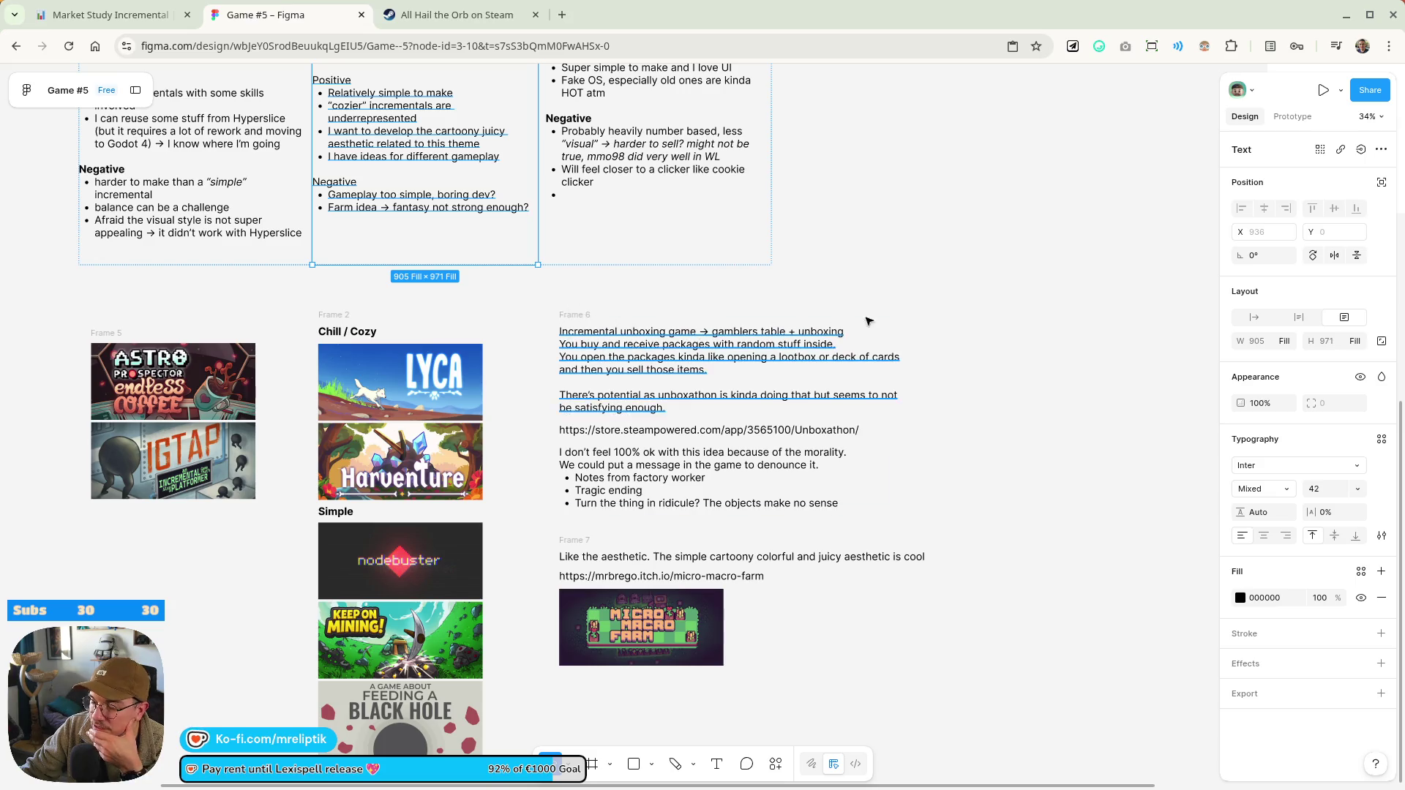
click(942, 316)
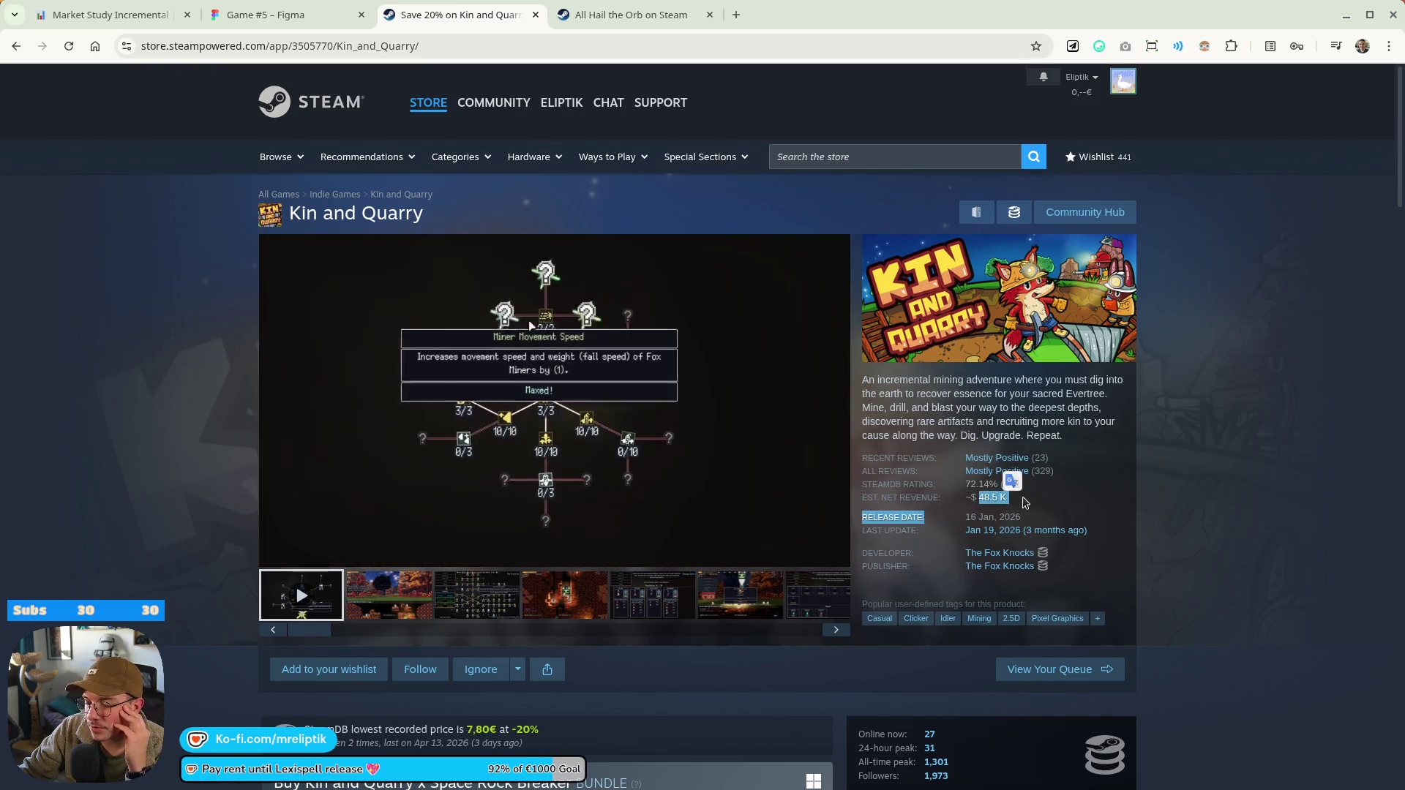
Check Kin and Quarry's SteamDB review charts, then go back to its store page
click(981, 485)
click(15, 45)
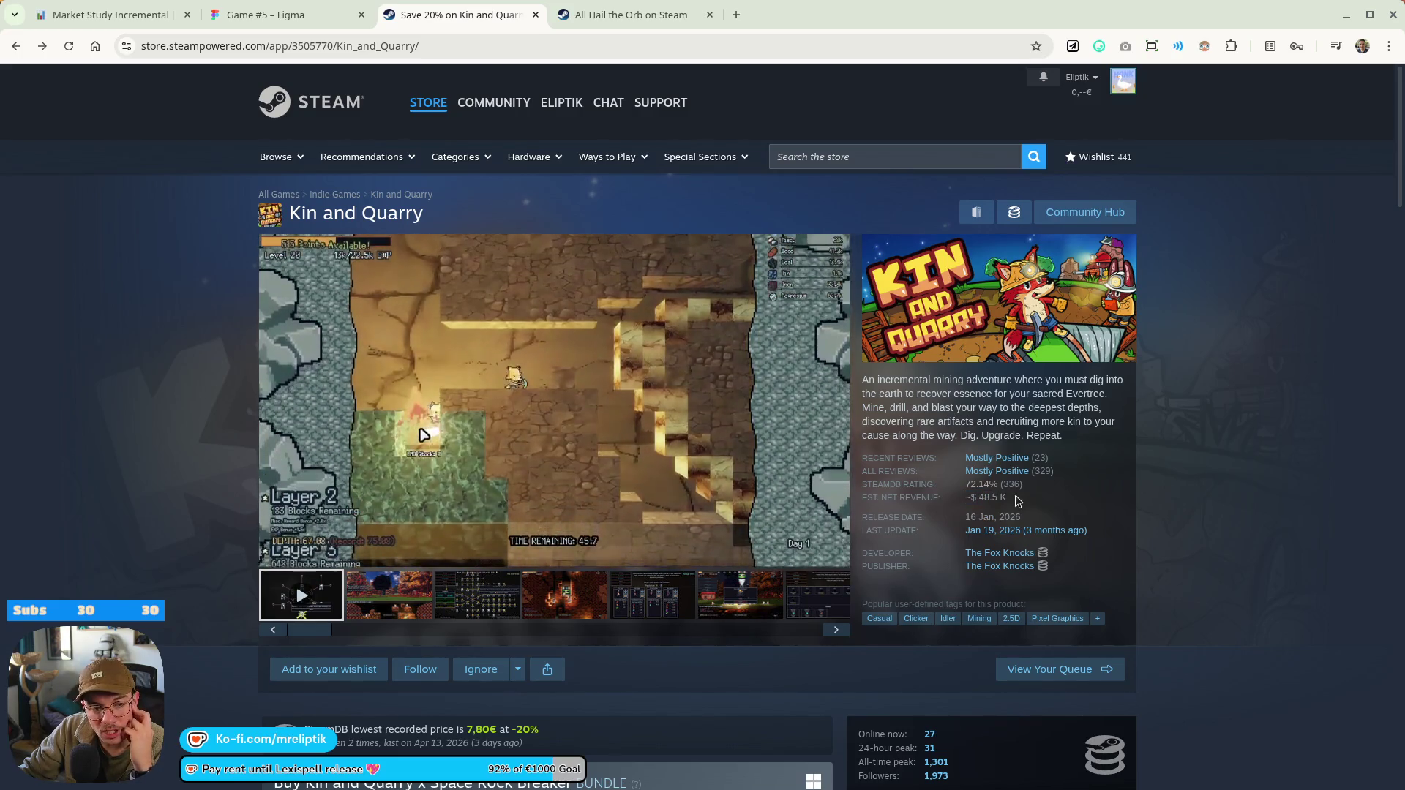
mouse_move(1014, 485)
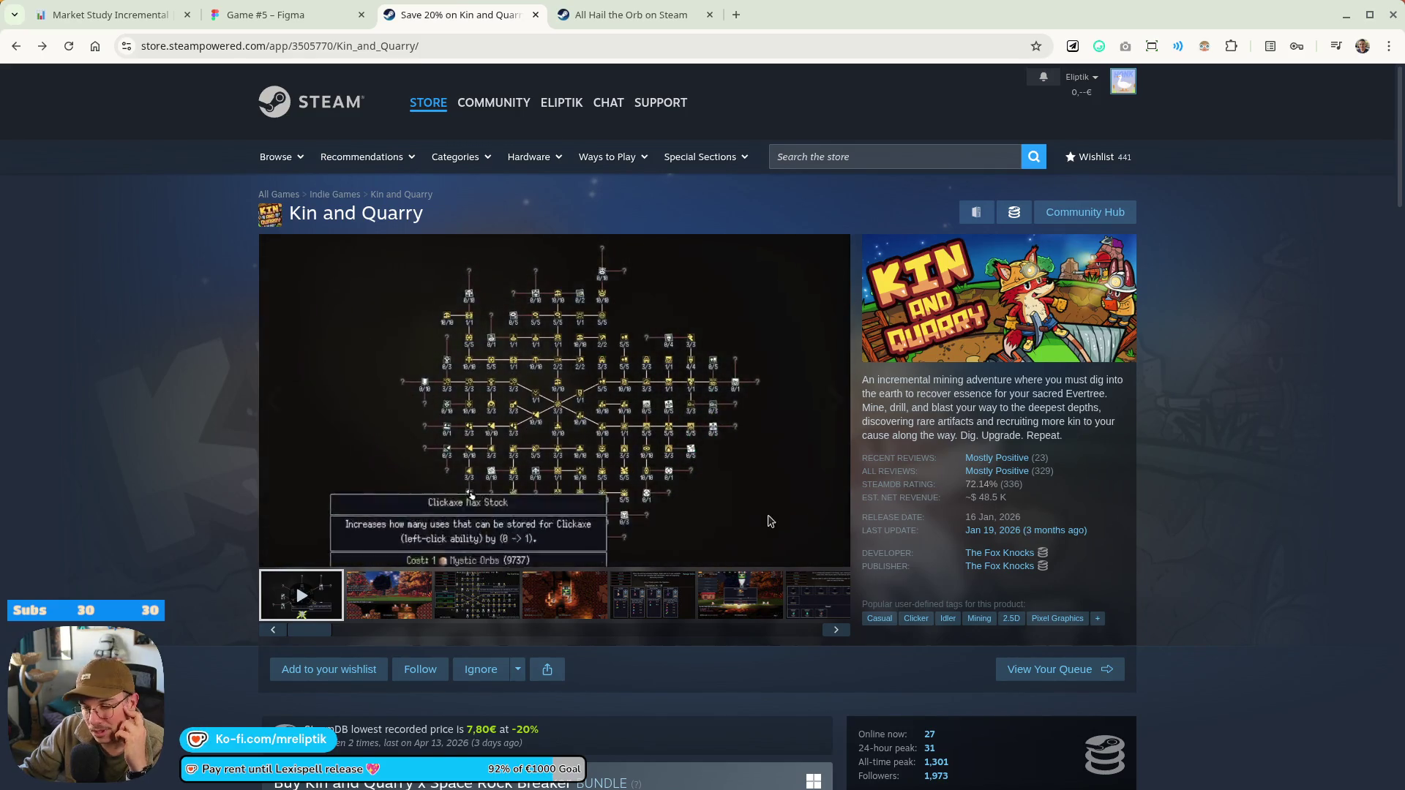
Scroll down to Kin and Quarry's bundle offers and back up
scroll(767, 516, down, 3)
scroll(767, 515, down, 5)
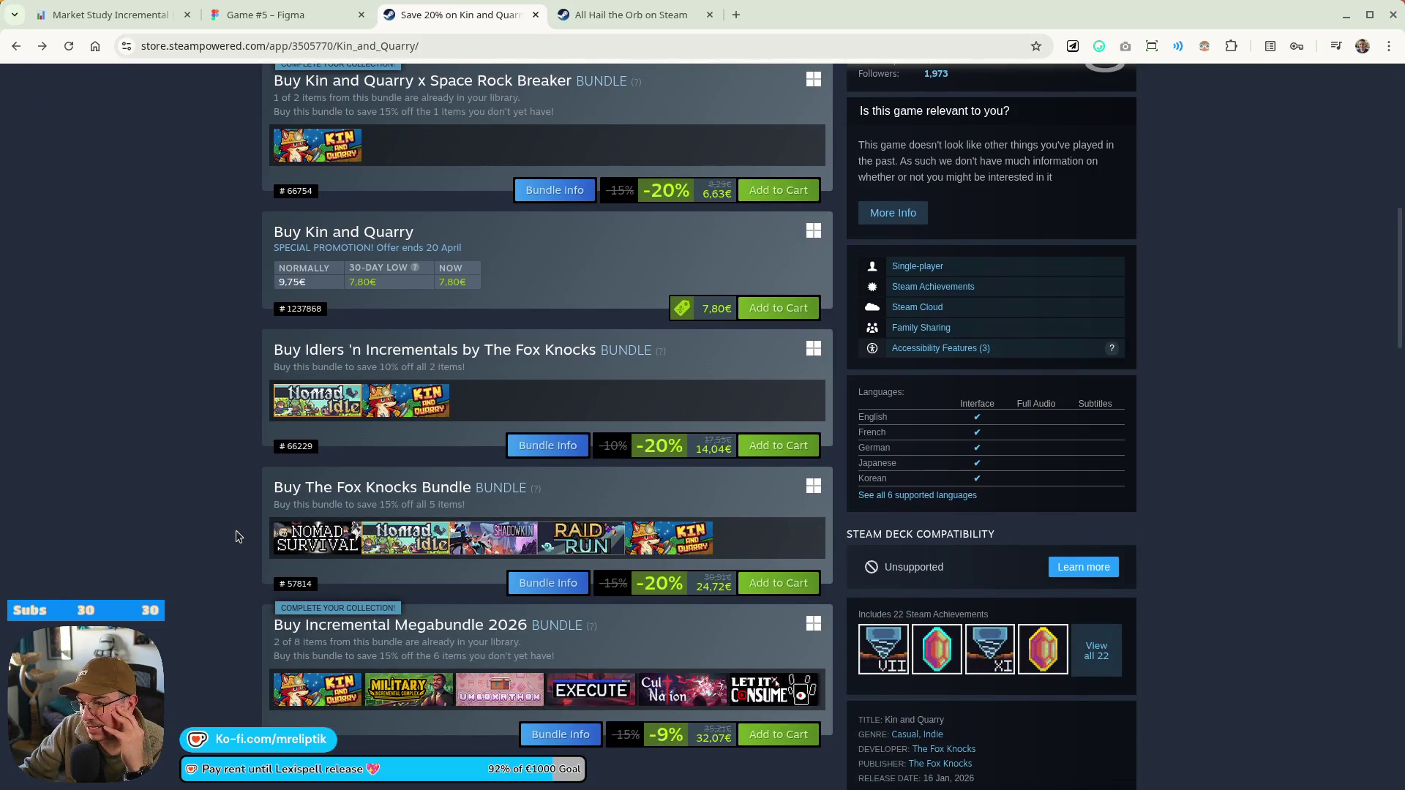
scroll(236, 537, up, 3)
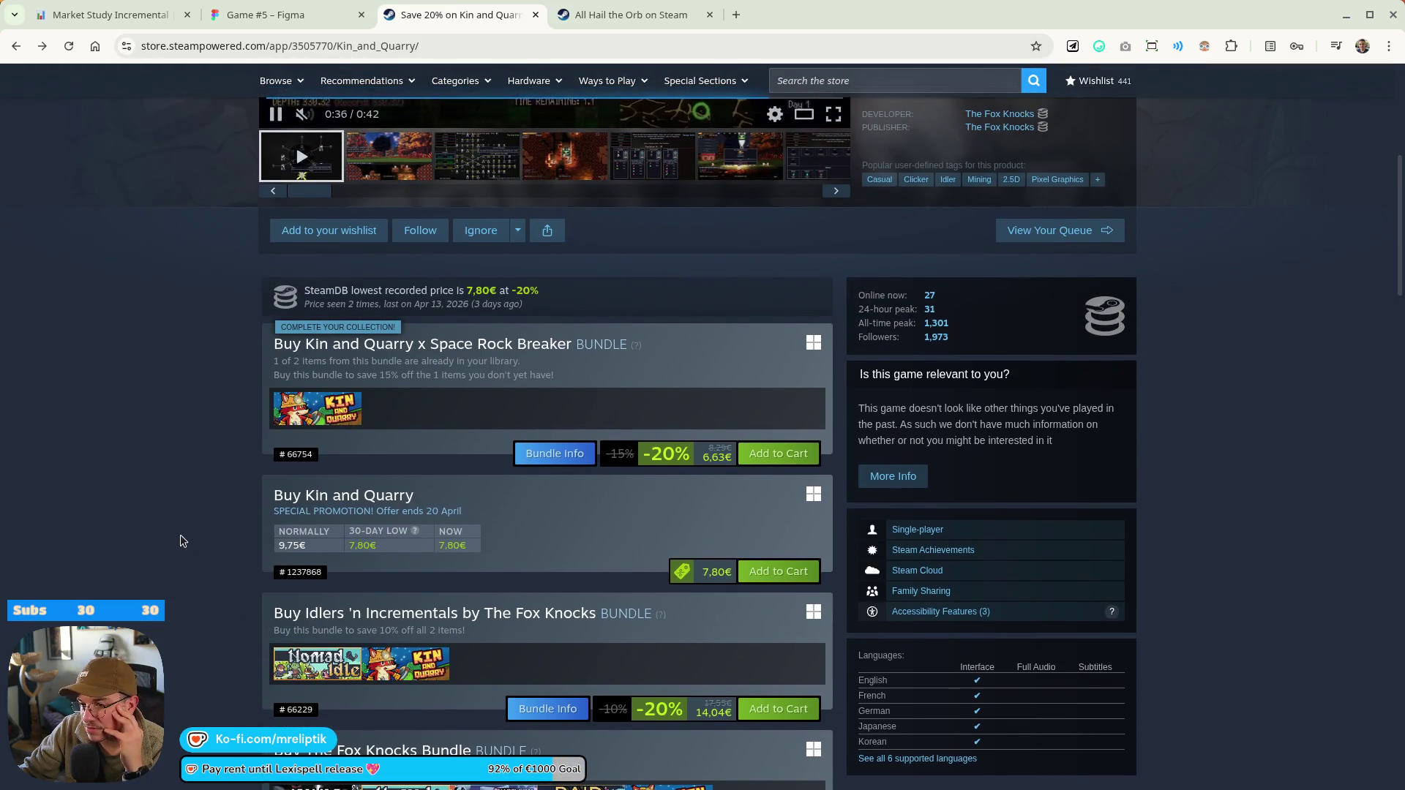
scroll(185, 567, up, 5)
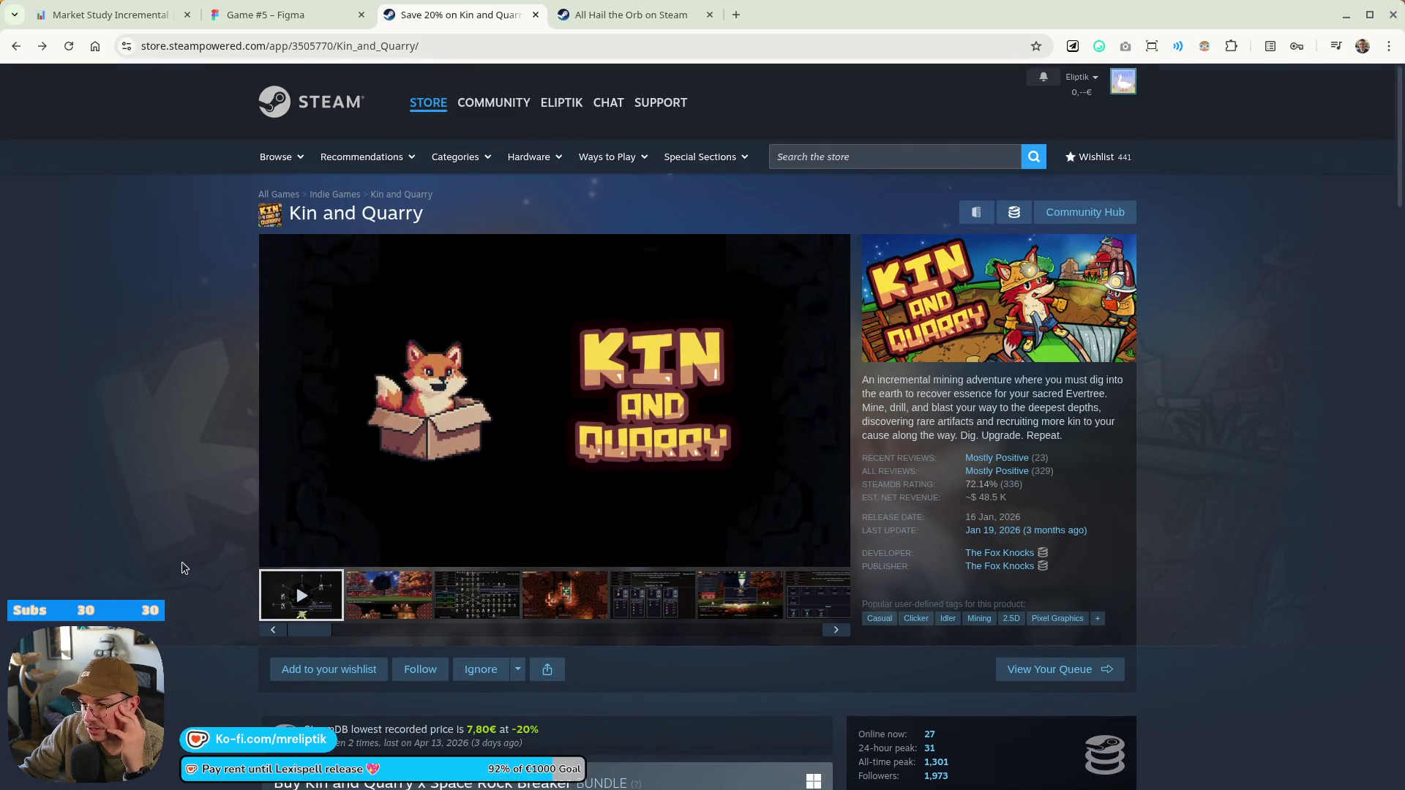
Click through Kin and Quarry's six gameplay screenshots and back to the gallery start
click(396, 590)
click(486, 586)
click(562, 615)
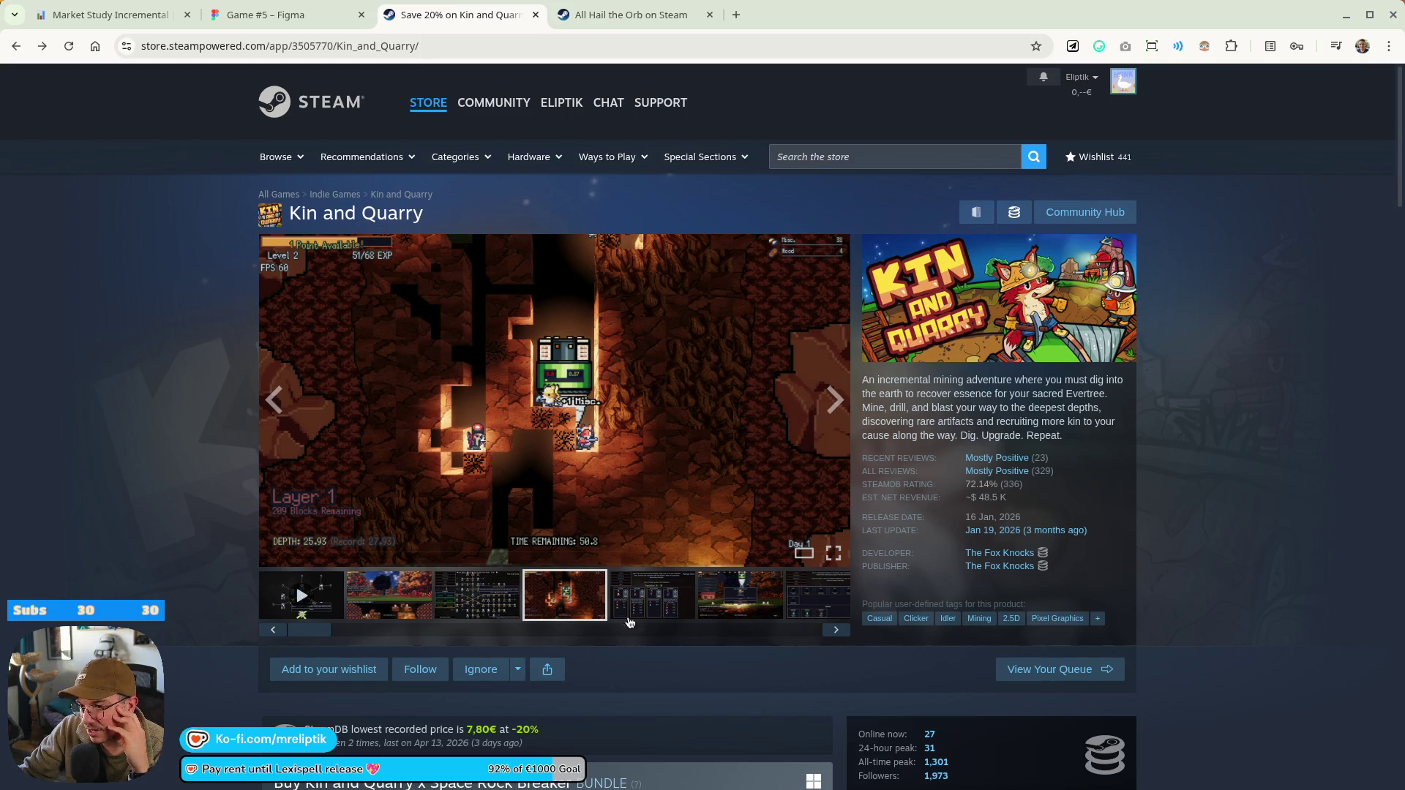
click(672, 610)
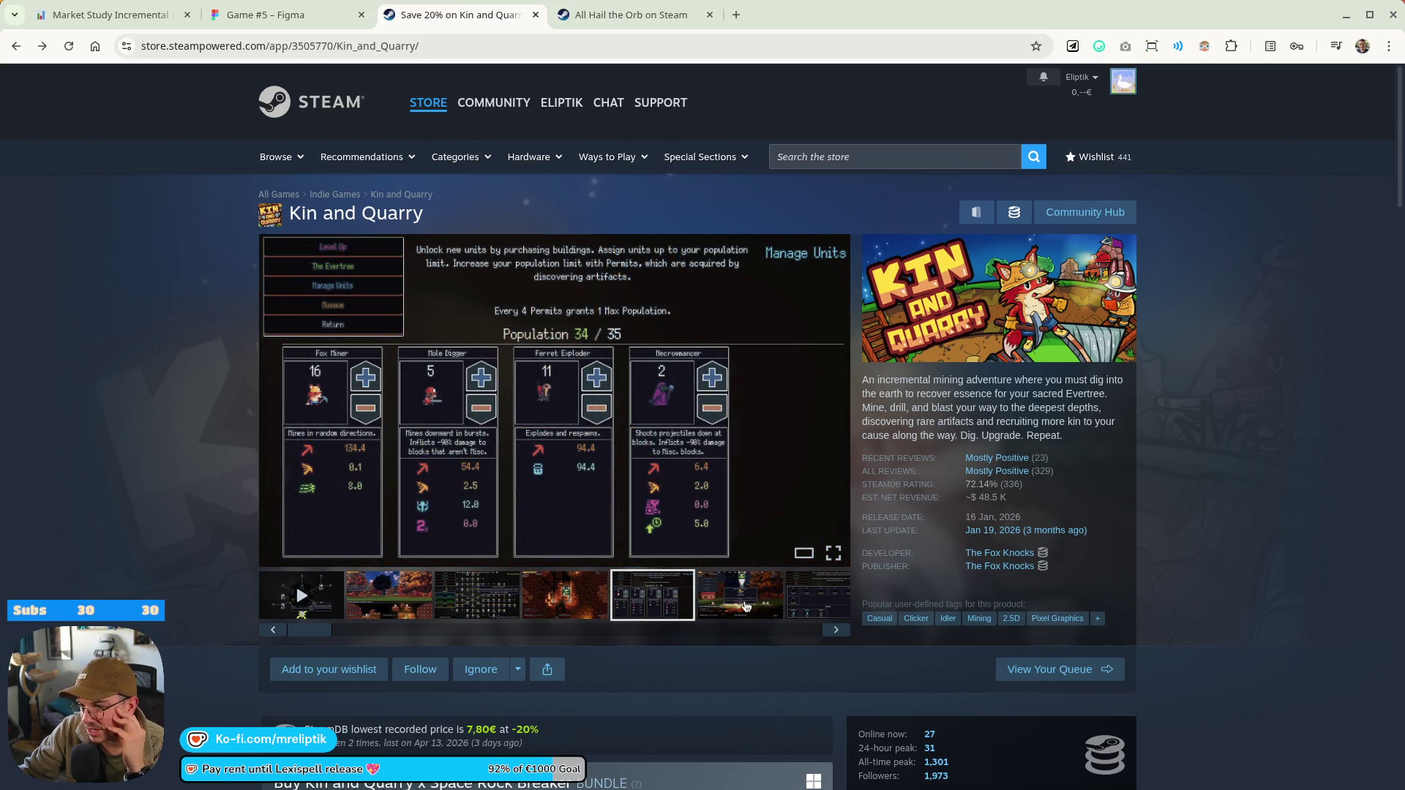
click(745, 607)
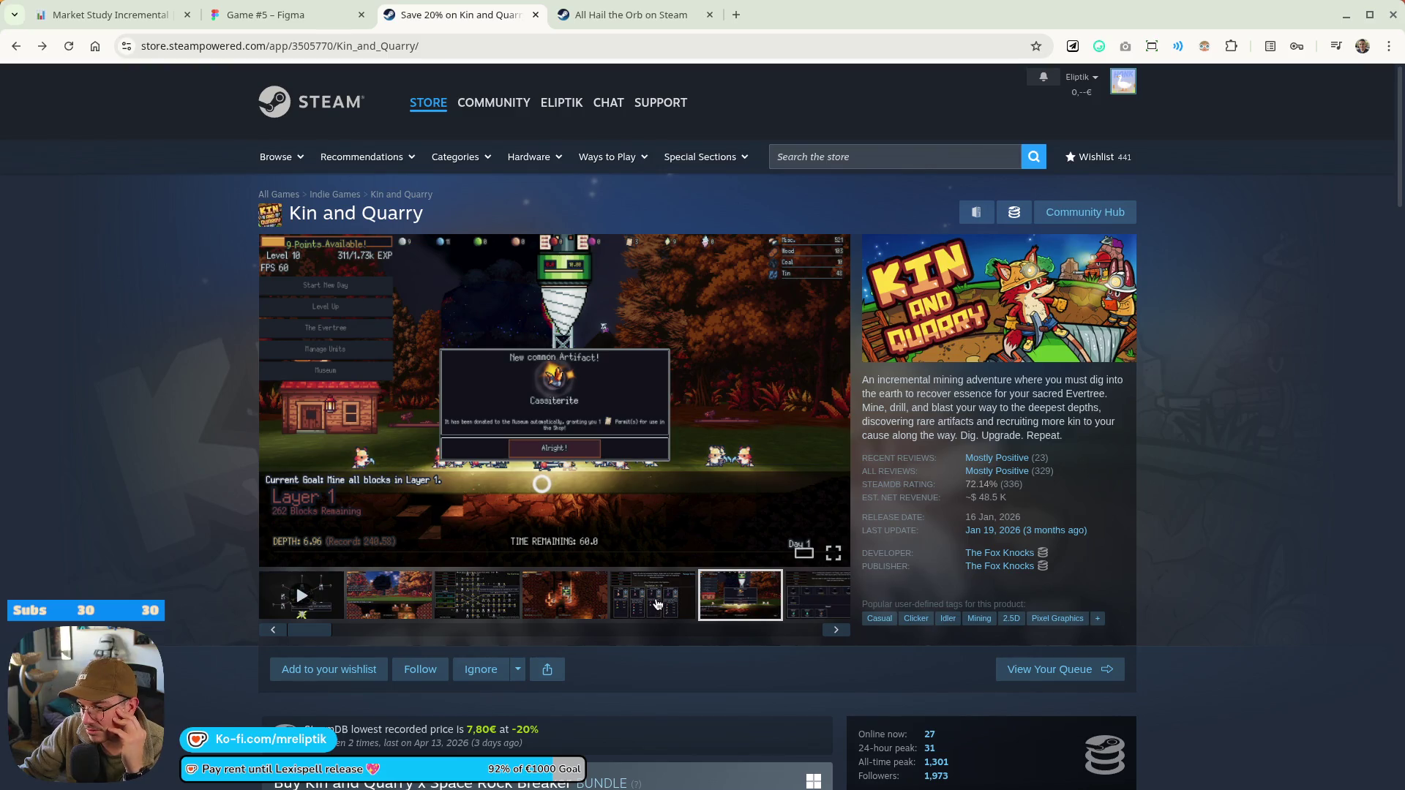
click(633, 603)
click(476, 595)
click(301, 595)
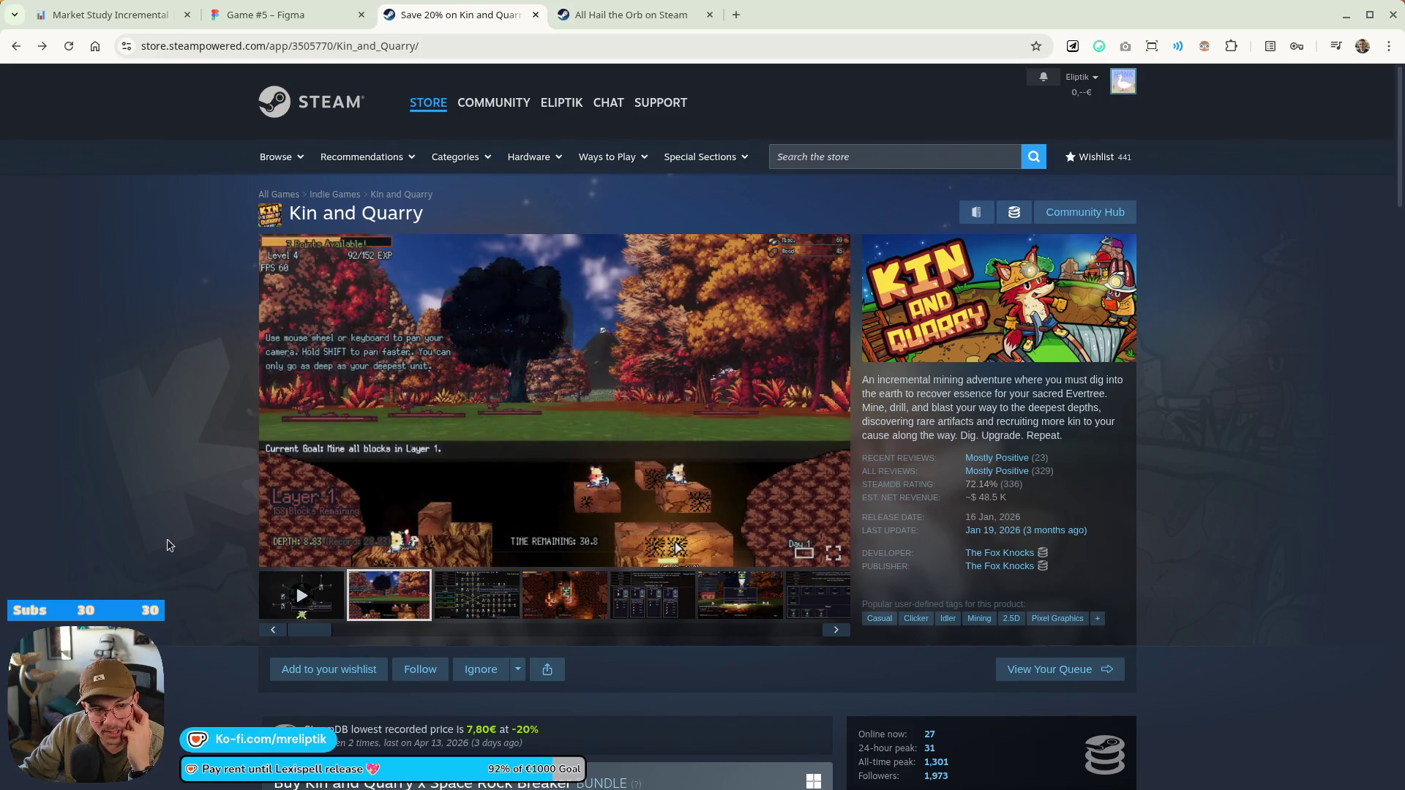
Scroll through the rest of the Kin and Quarry page to review bundles and reviews
scroll(168, 560, down, 2)
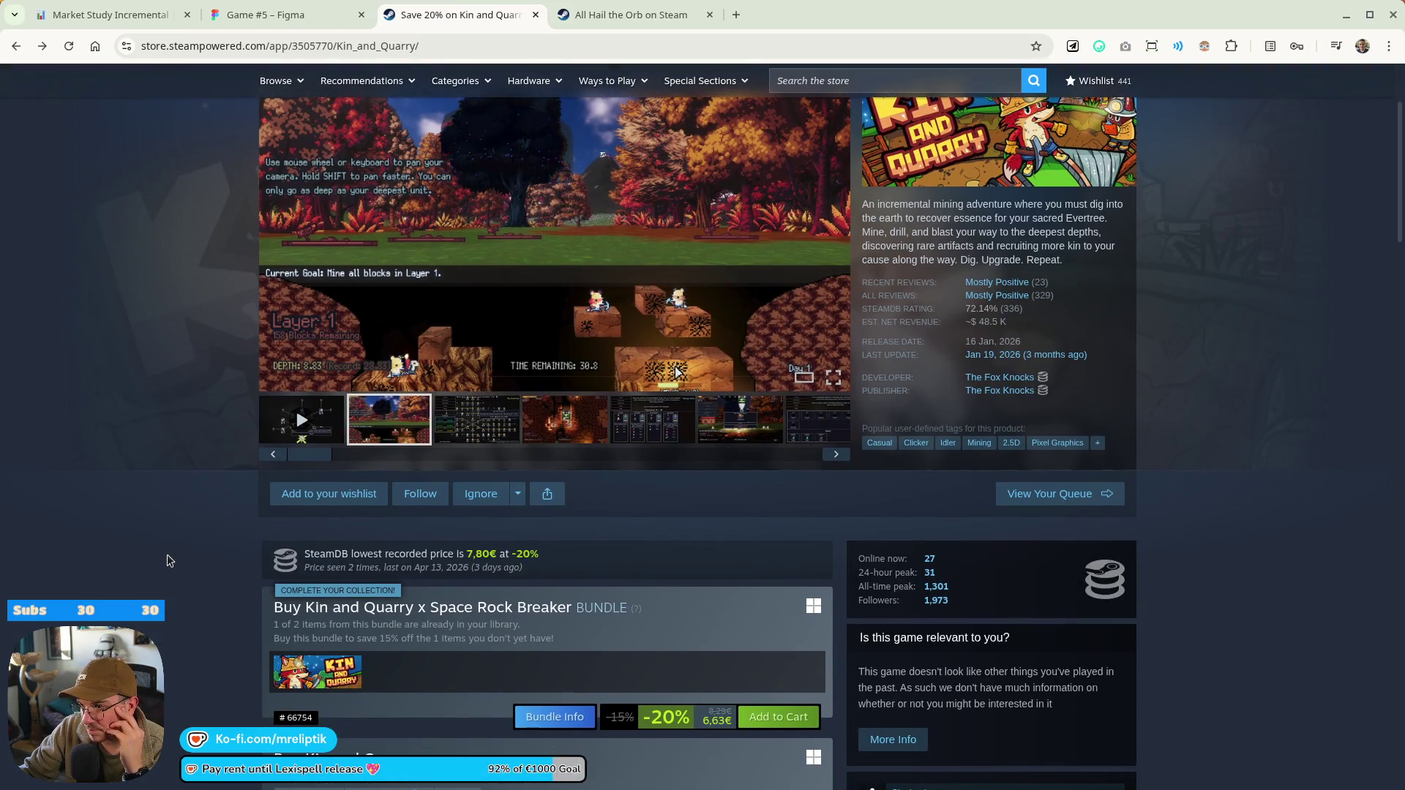
scroll(168, 560, down, 6)
scroll(172, 577, down, 3)
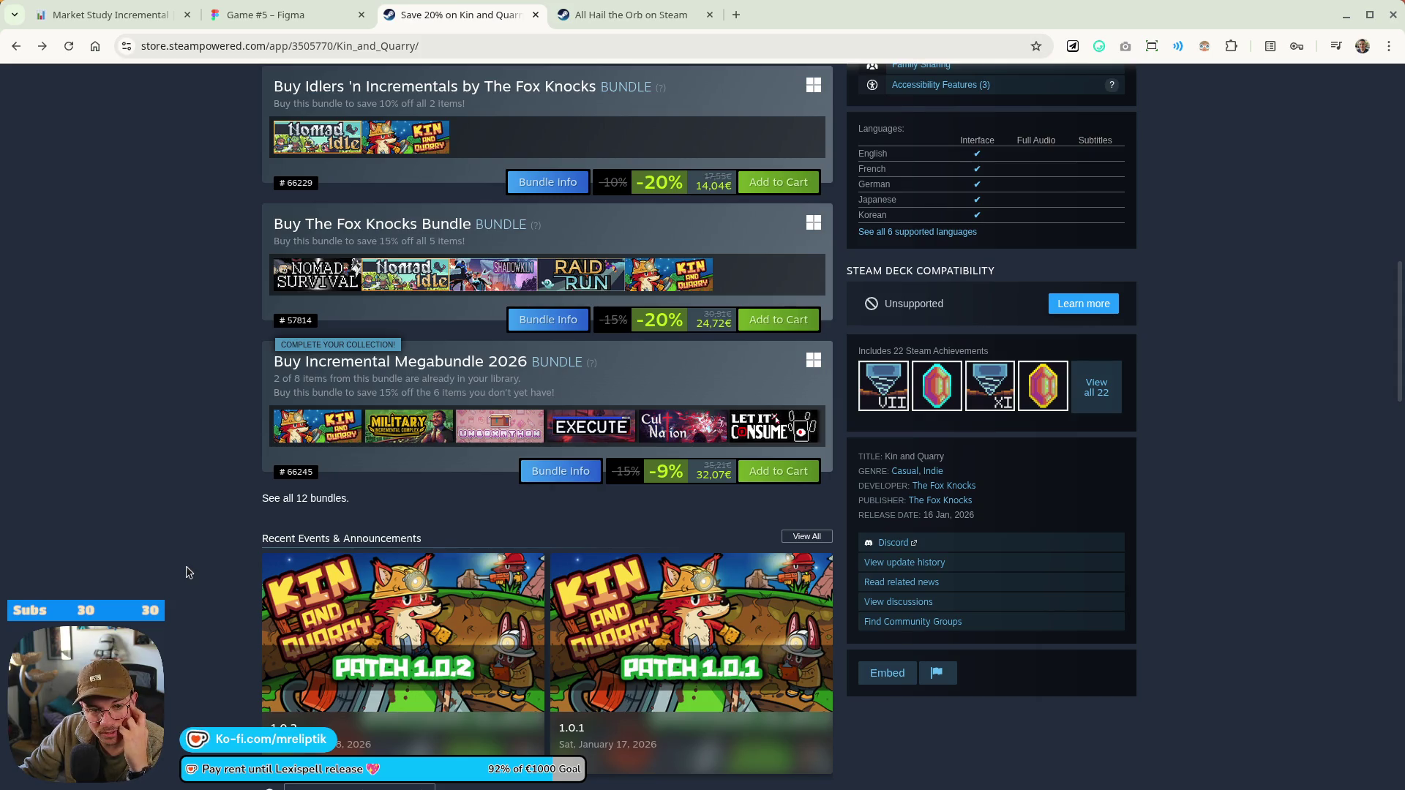
scroll(191, 572, up, 1)
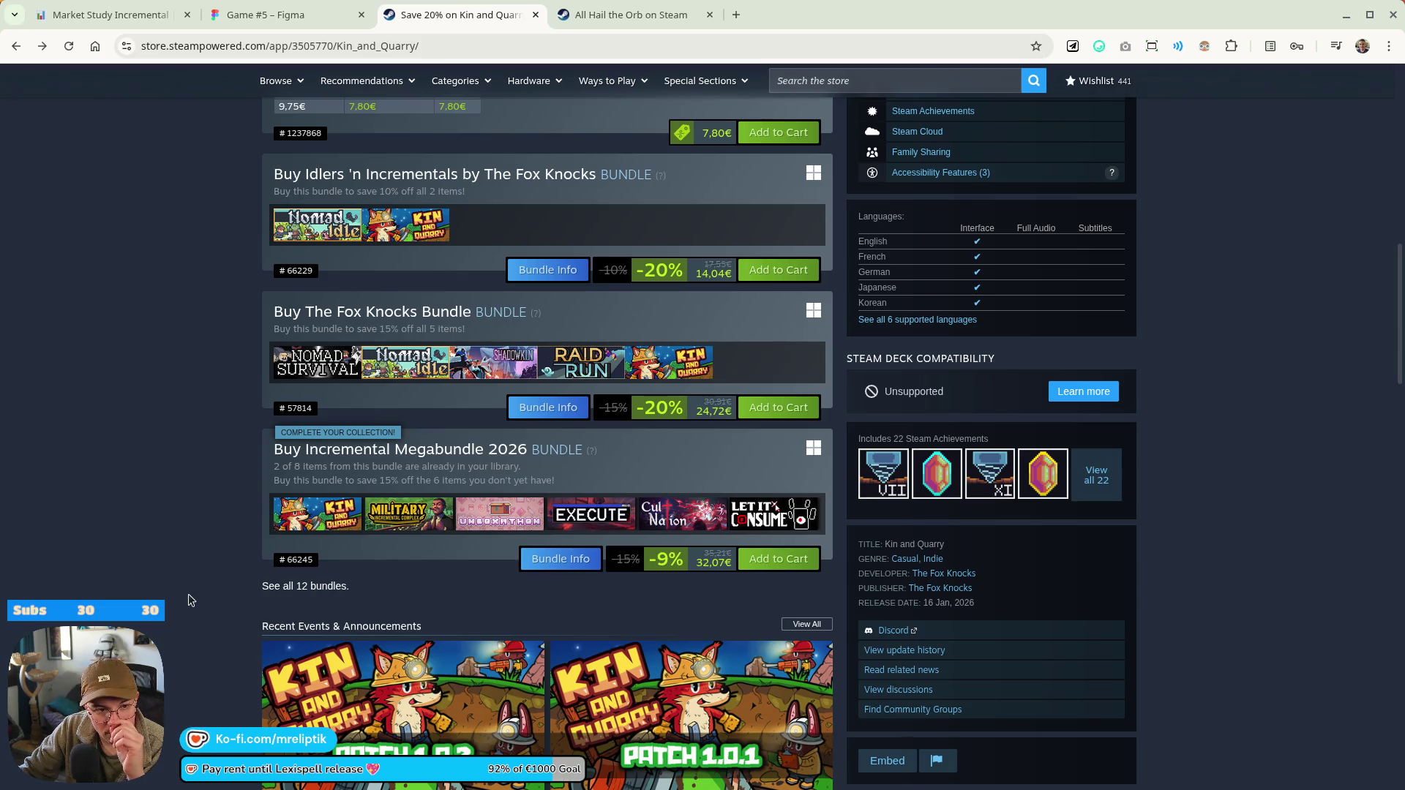
scroll(191, 583, up, 10)
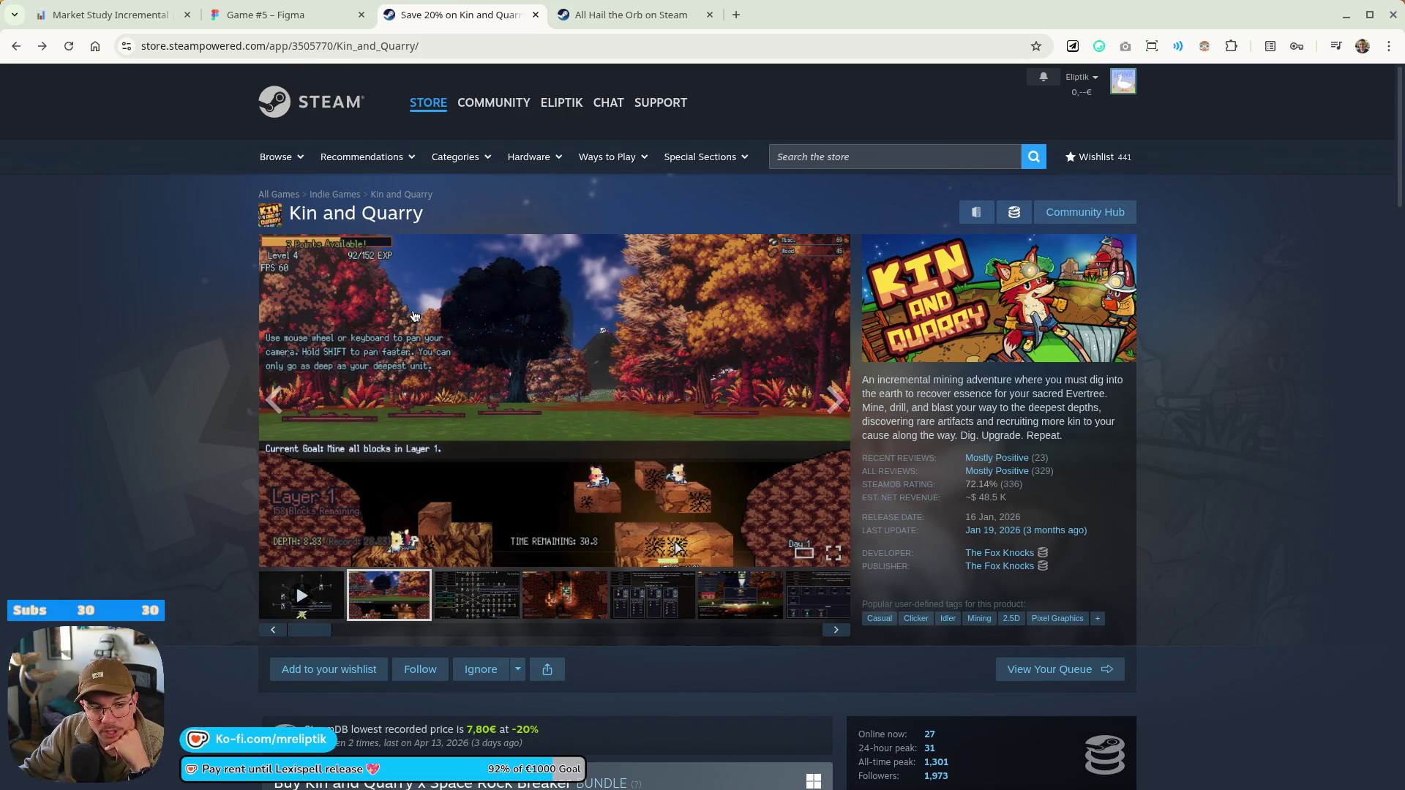
scroll(139, 406, down, 3)
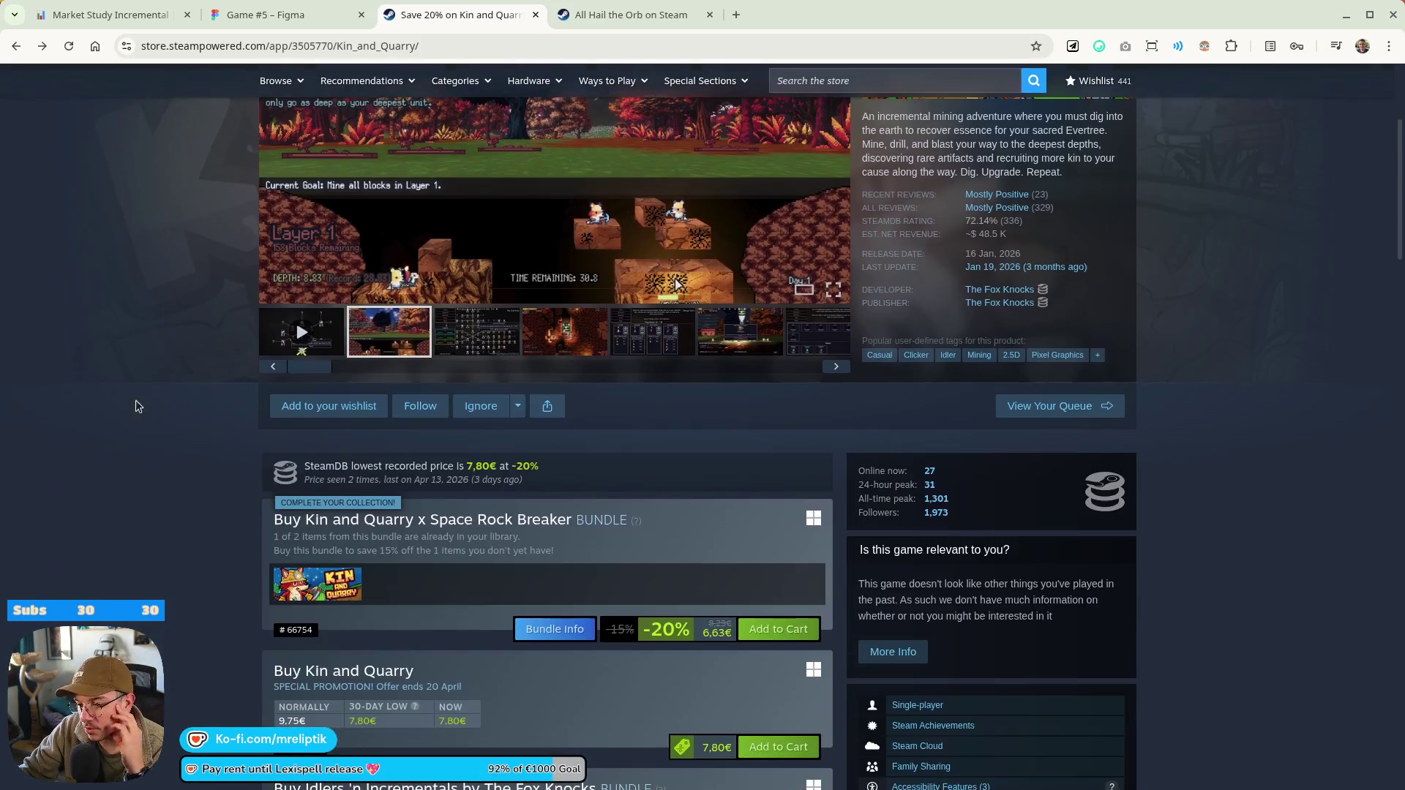
scroll(138, 406, up, 3)
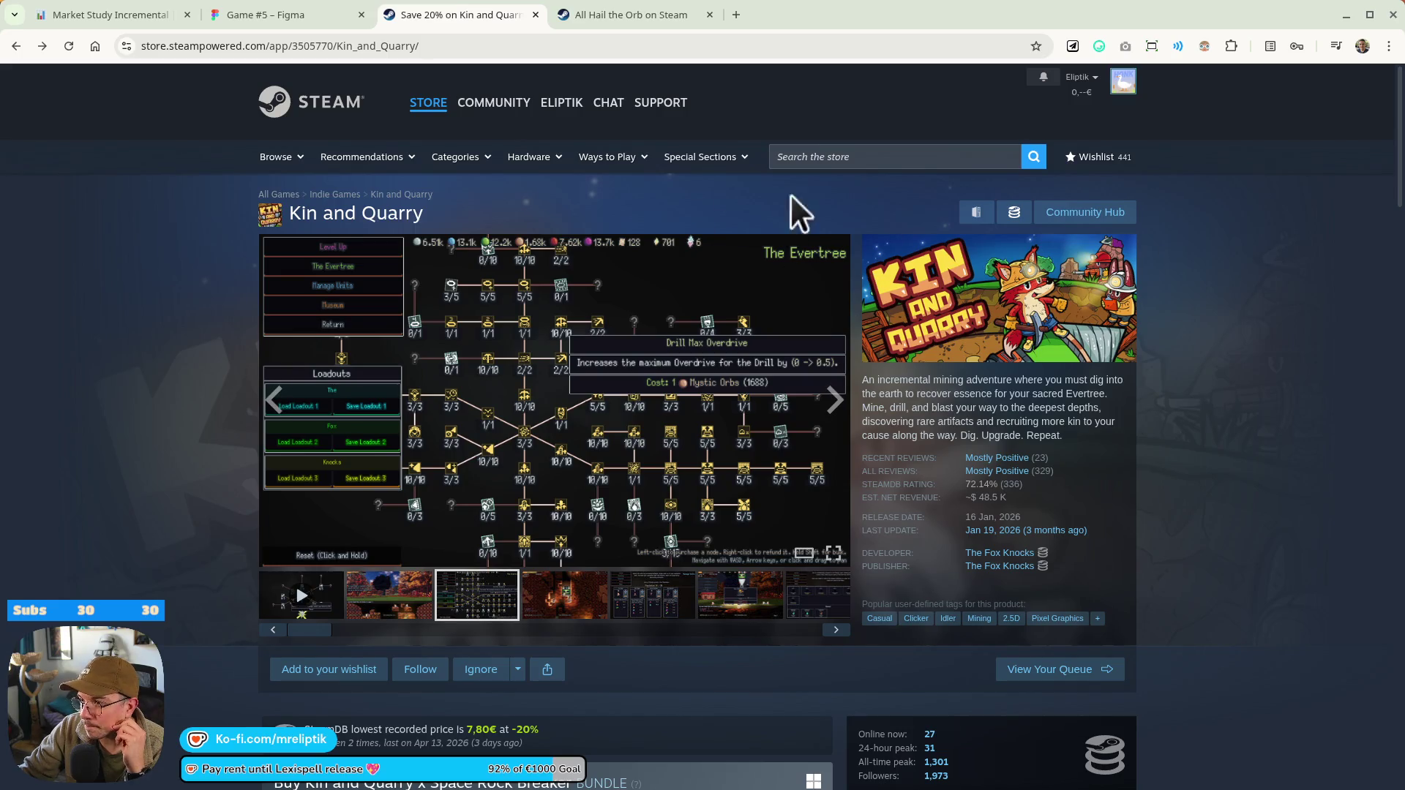
Search the Steam store for 'chipmatic', after dismissing a stray drill search
click(805, 151)
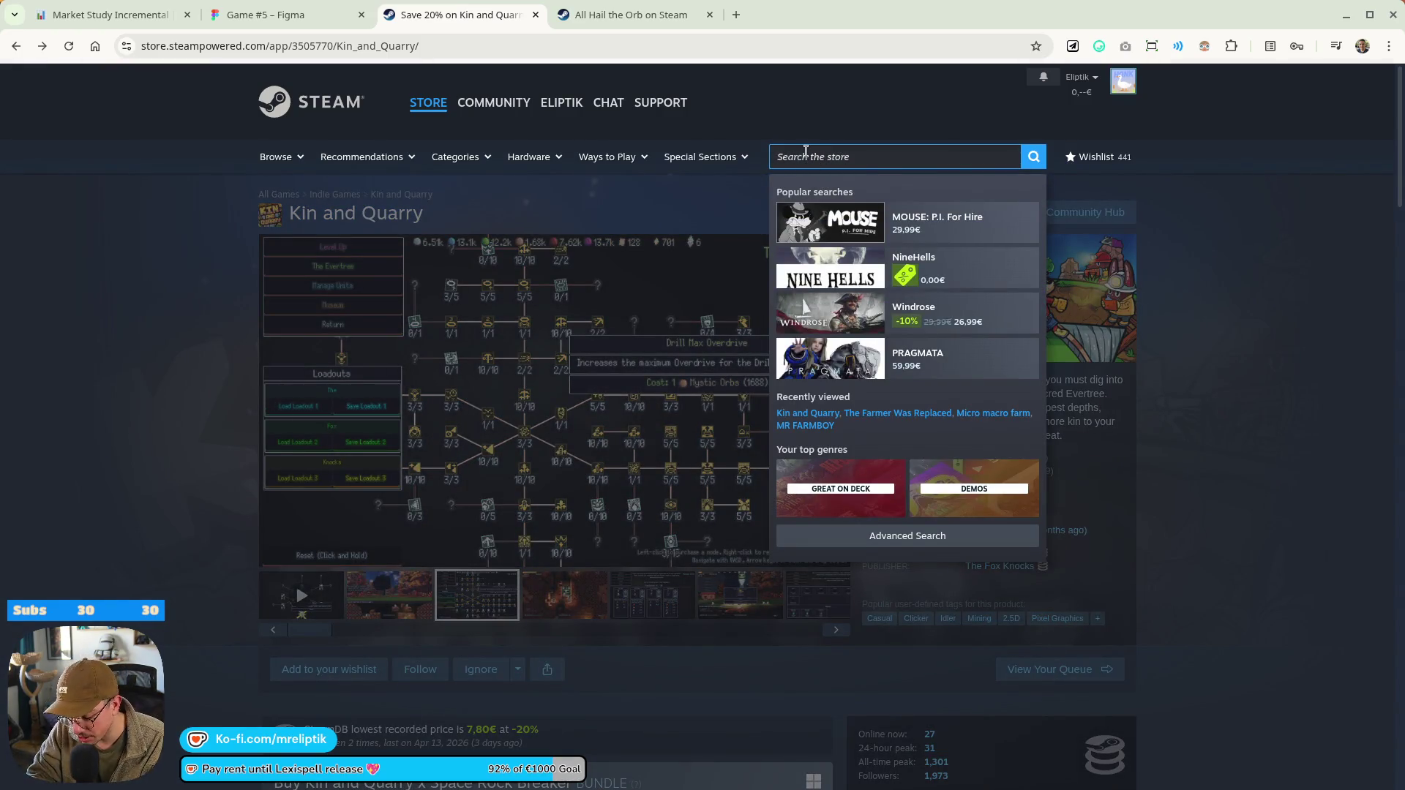
text(drill)
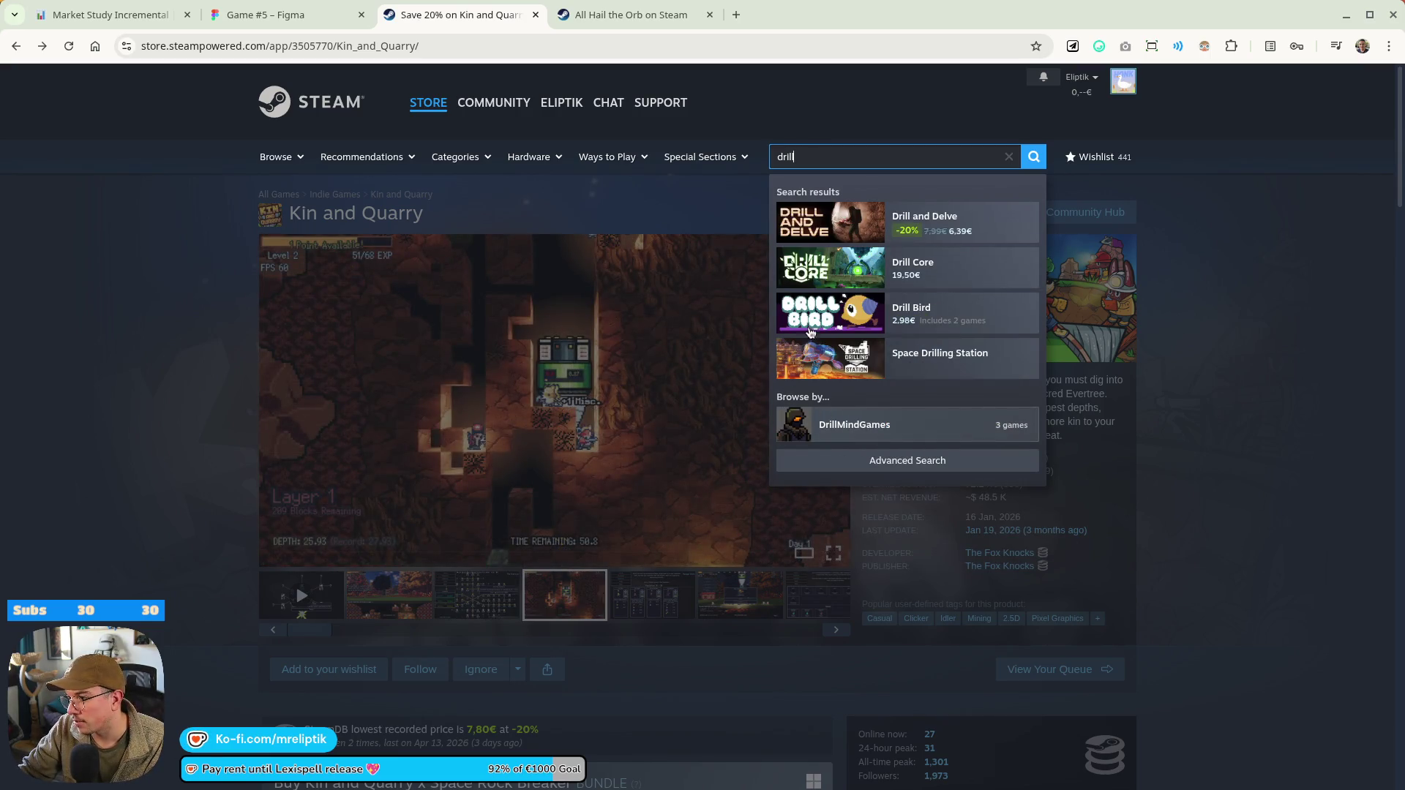
click(188, 316)
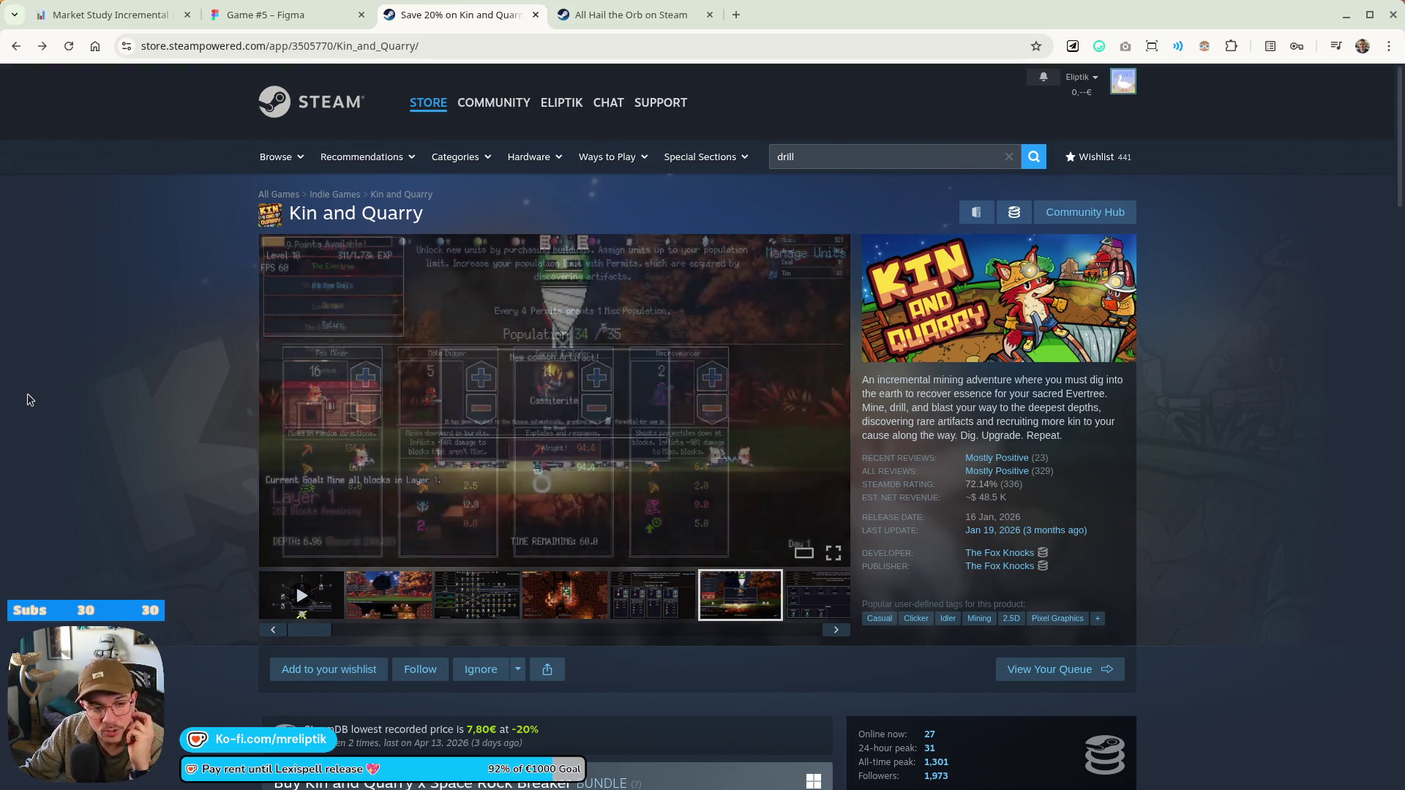
click(832, 164)
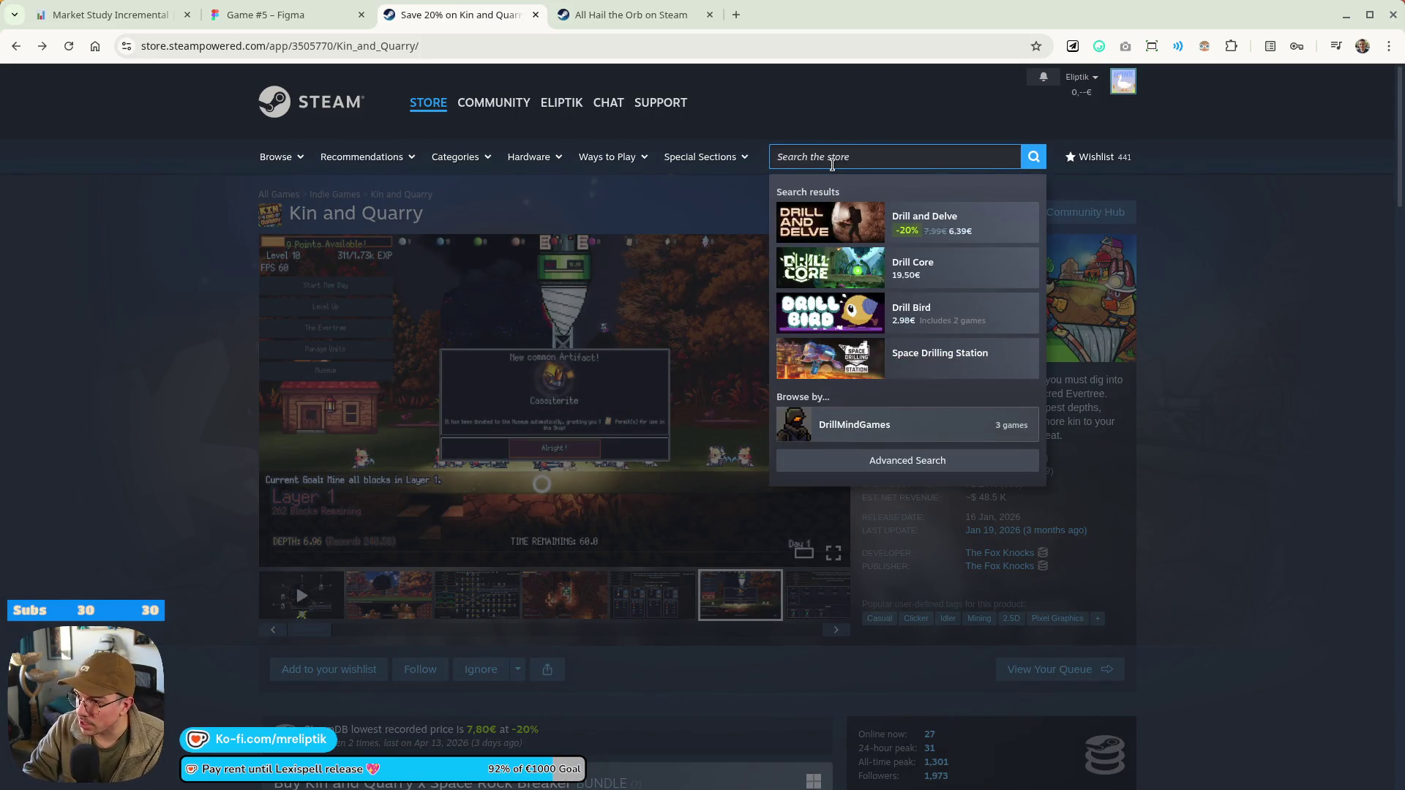
text(chipma)
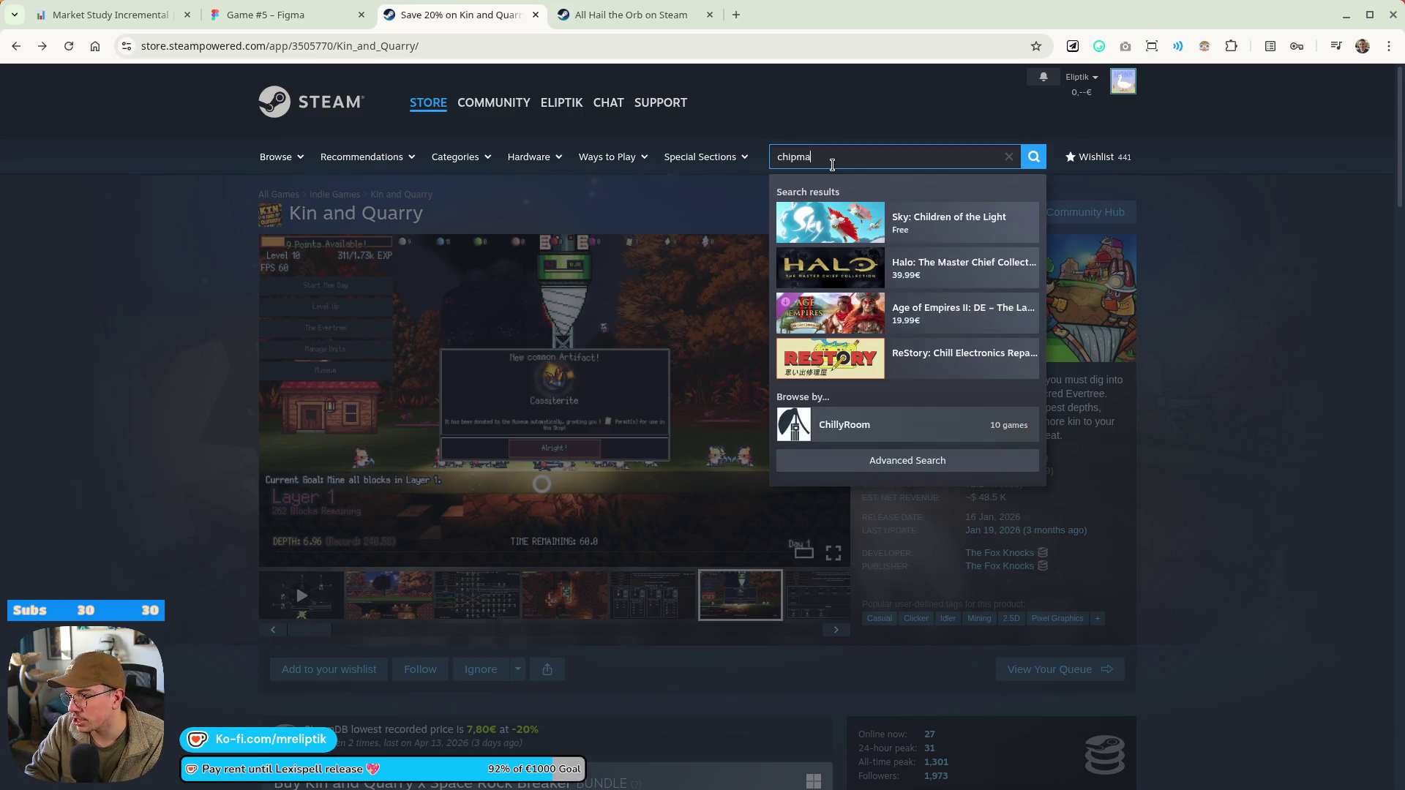
text(tic)
key(Return)
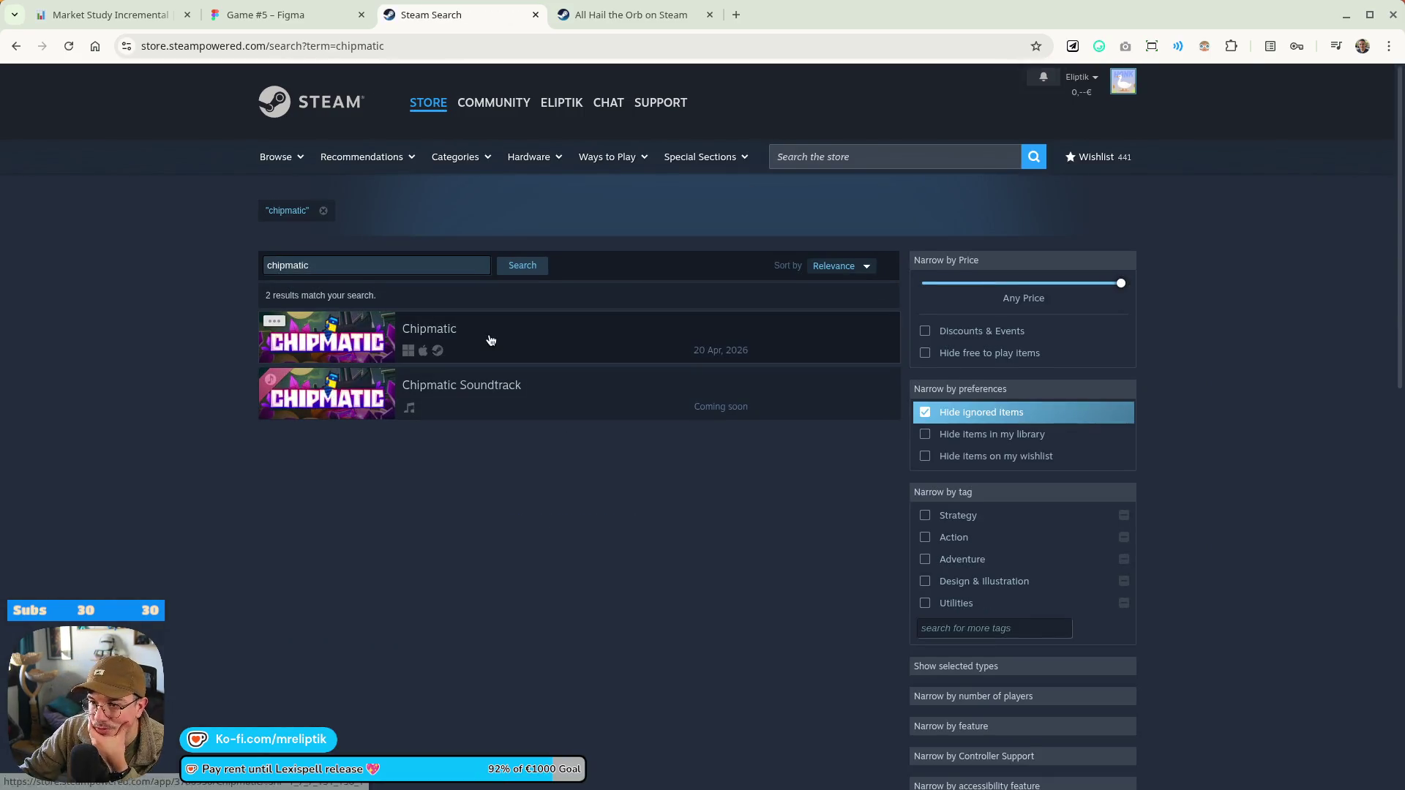
click(491, 340)
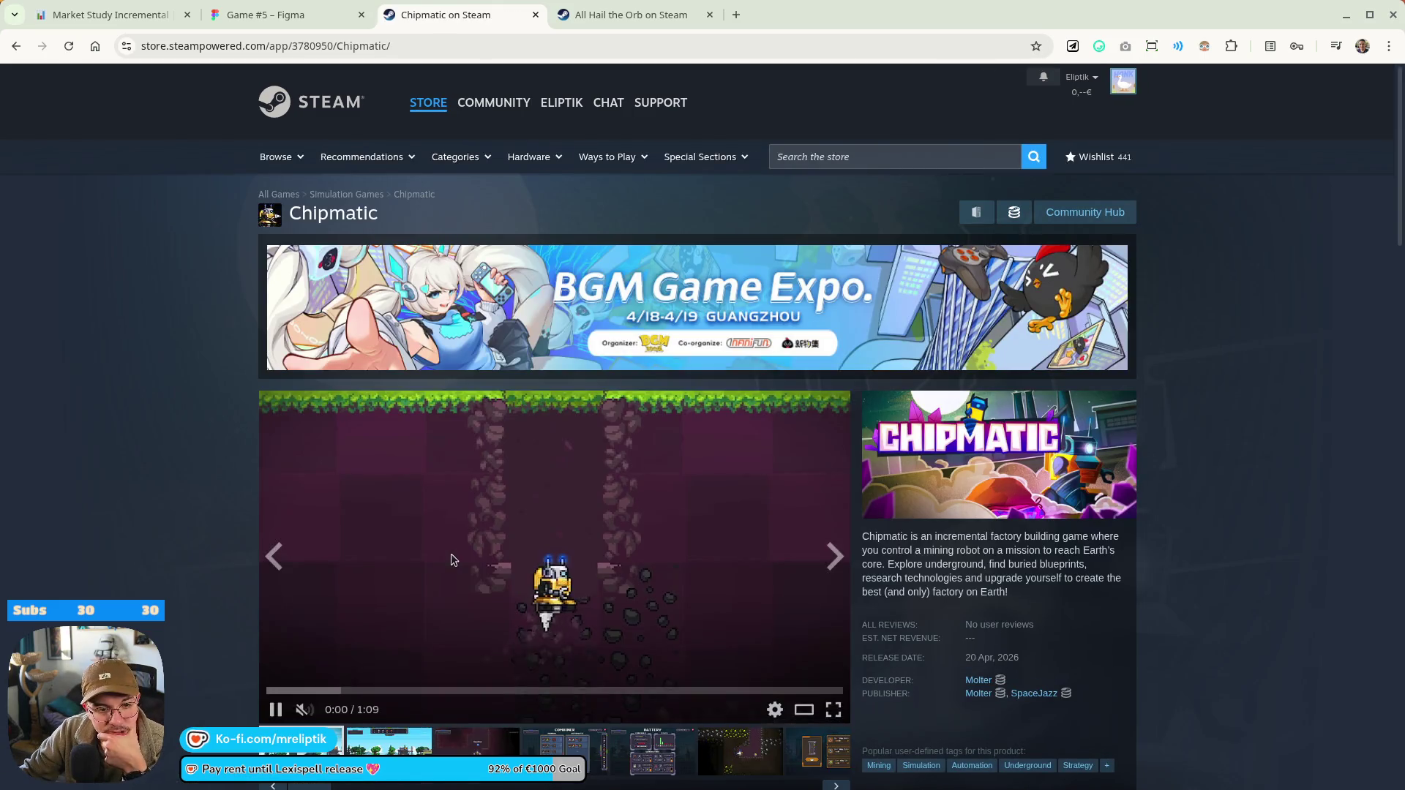
scroll(205, 607, down, 3)
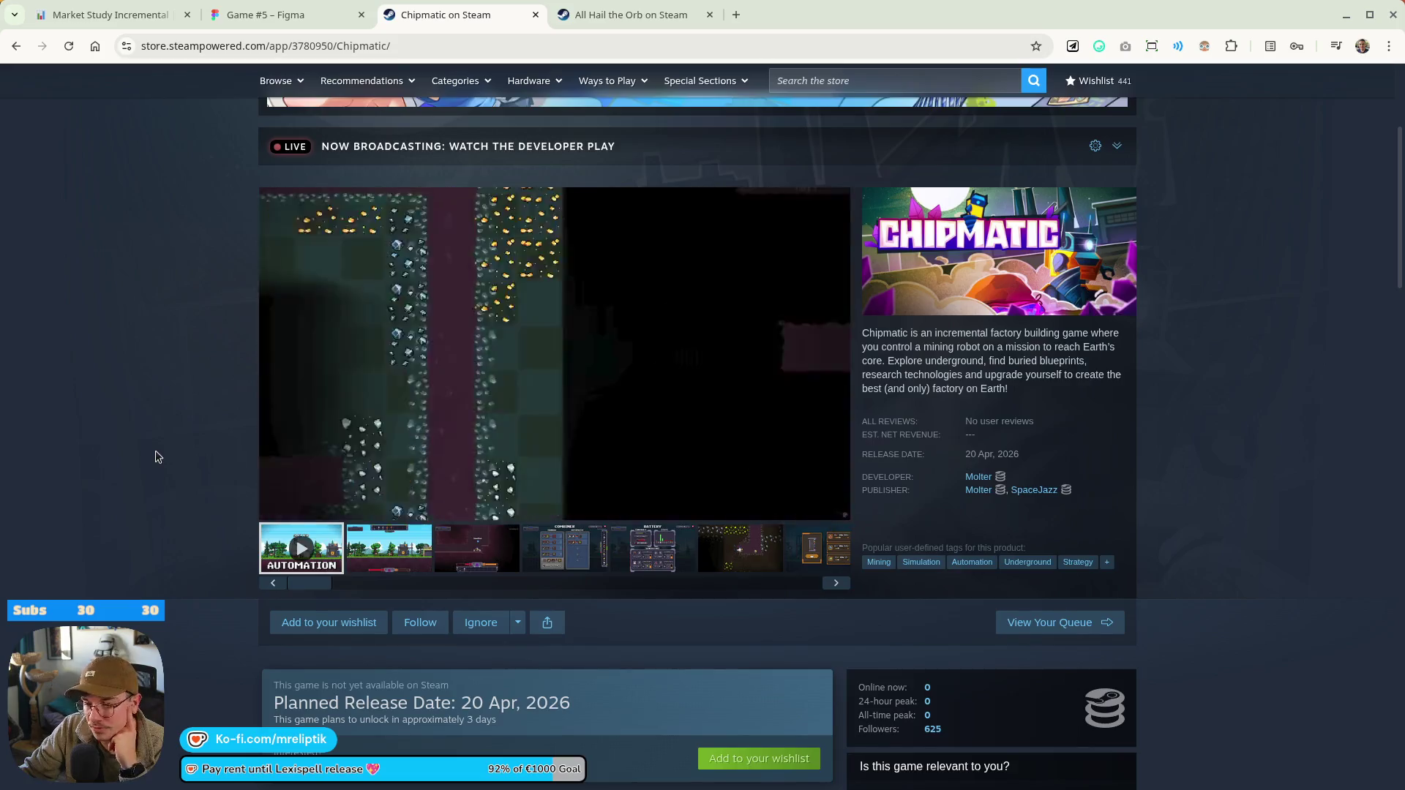
scroll(155, 456, down, 8)
scroll(244, 441, down, 8)
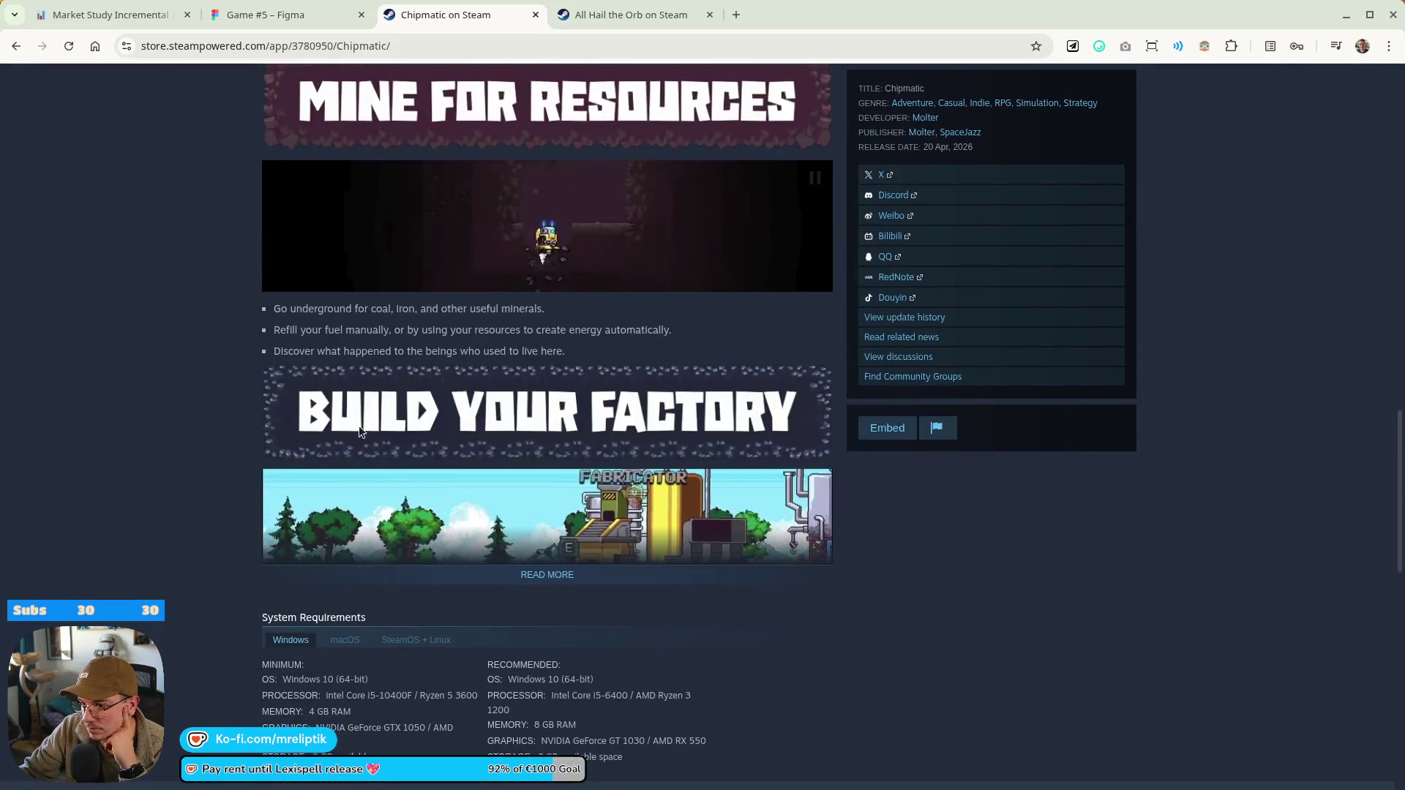
scroll(244, 440, up, 16)
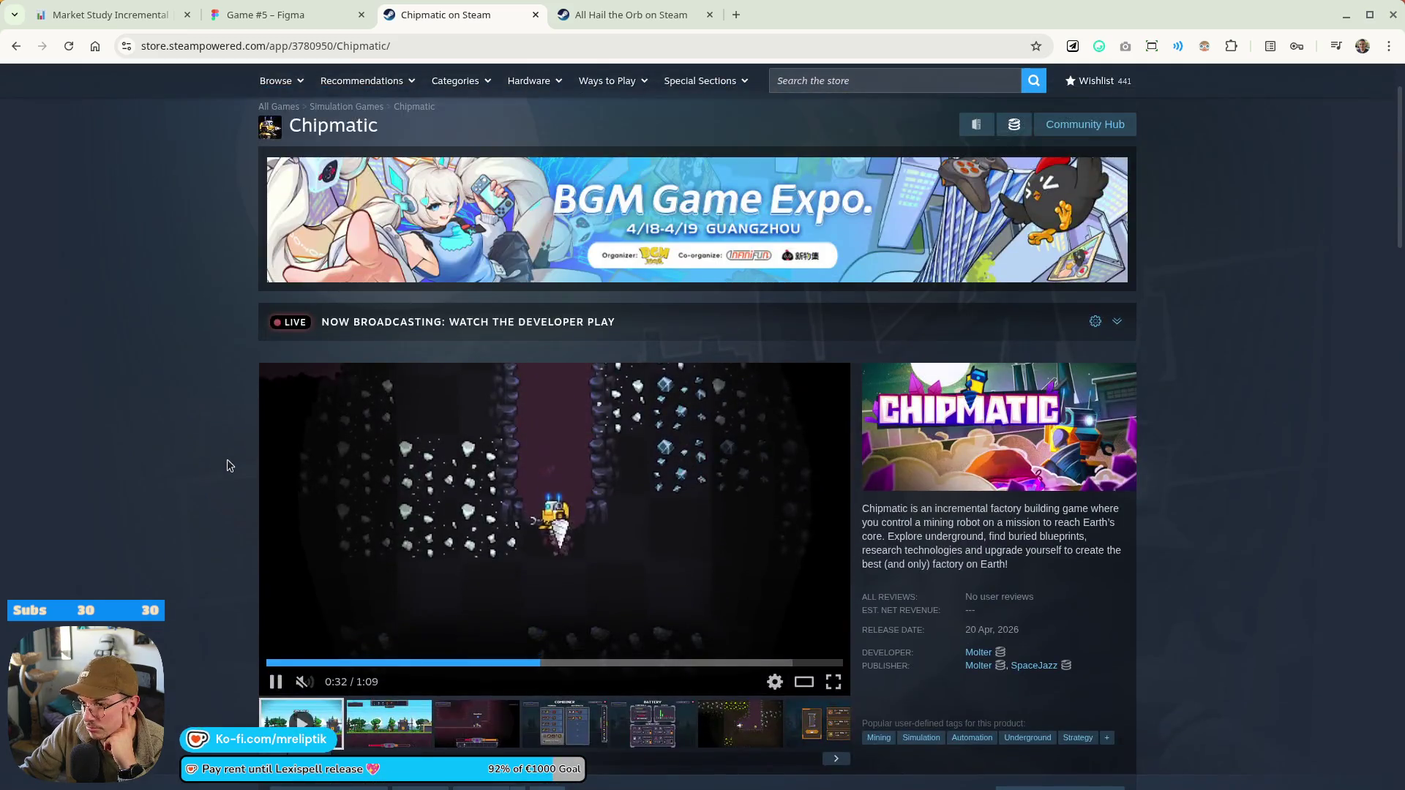
scroll(229, 465, down, 20)
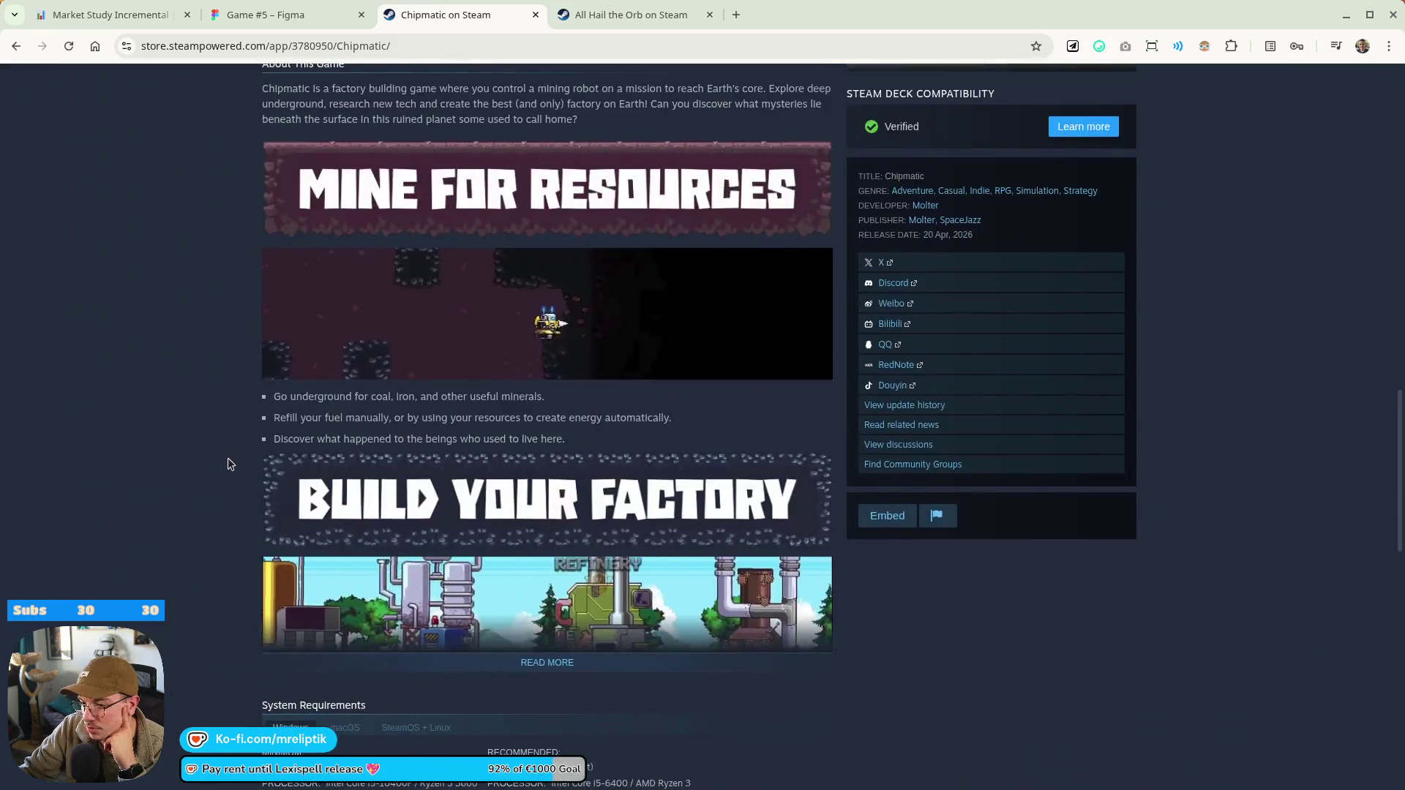
scroll(265, 461, up, 10)
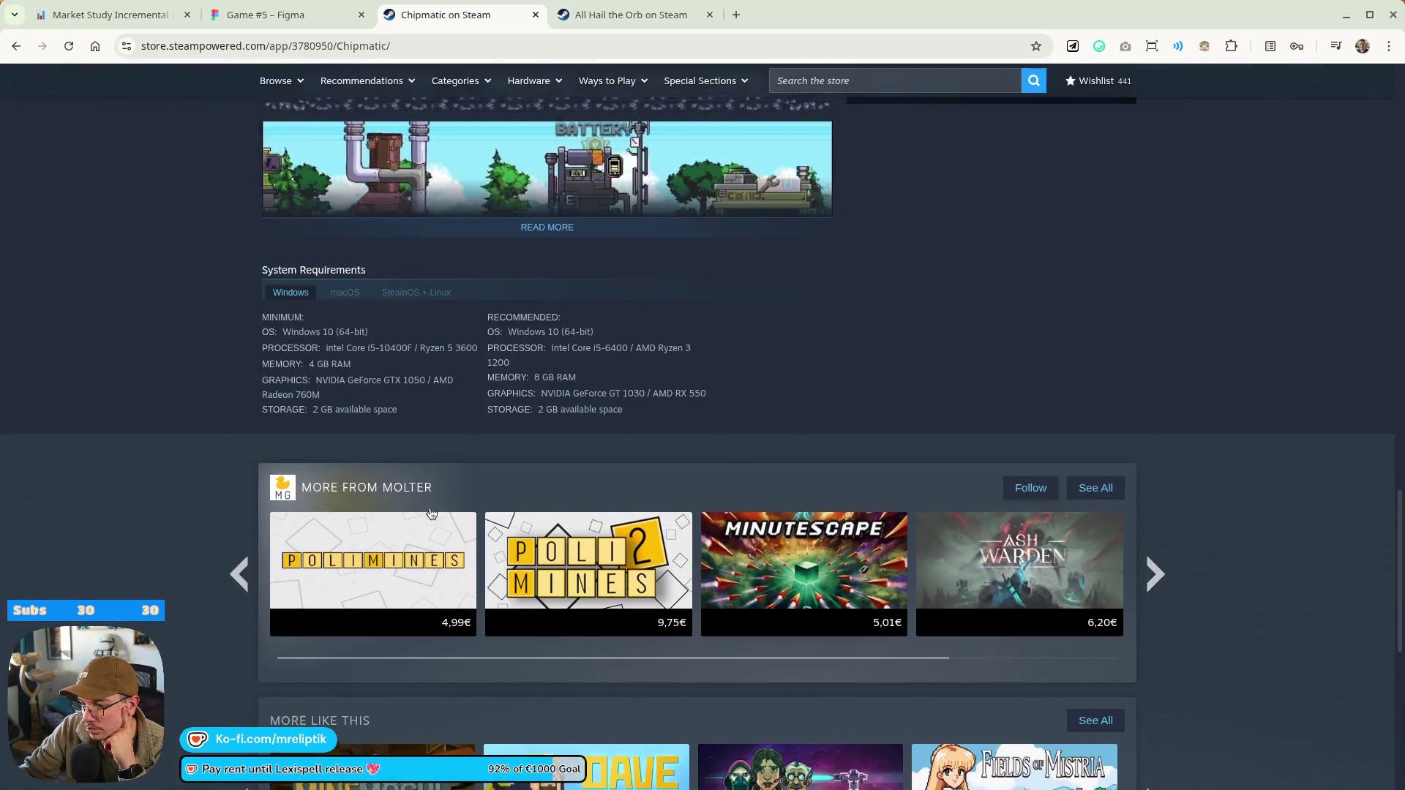
scroll(452, 519, up, 20)
scroll(451, 519, down, 1)
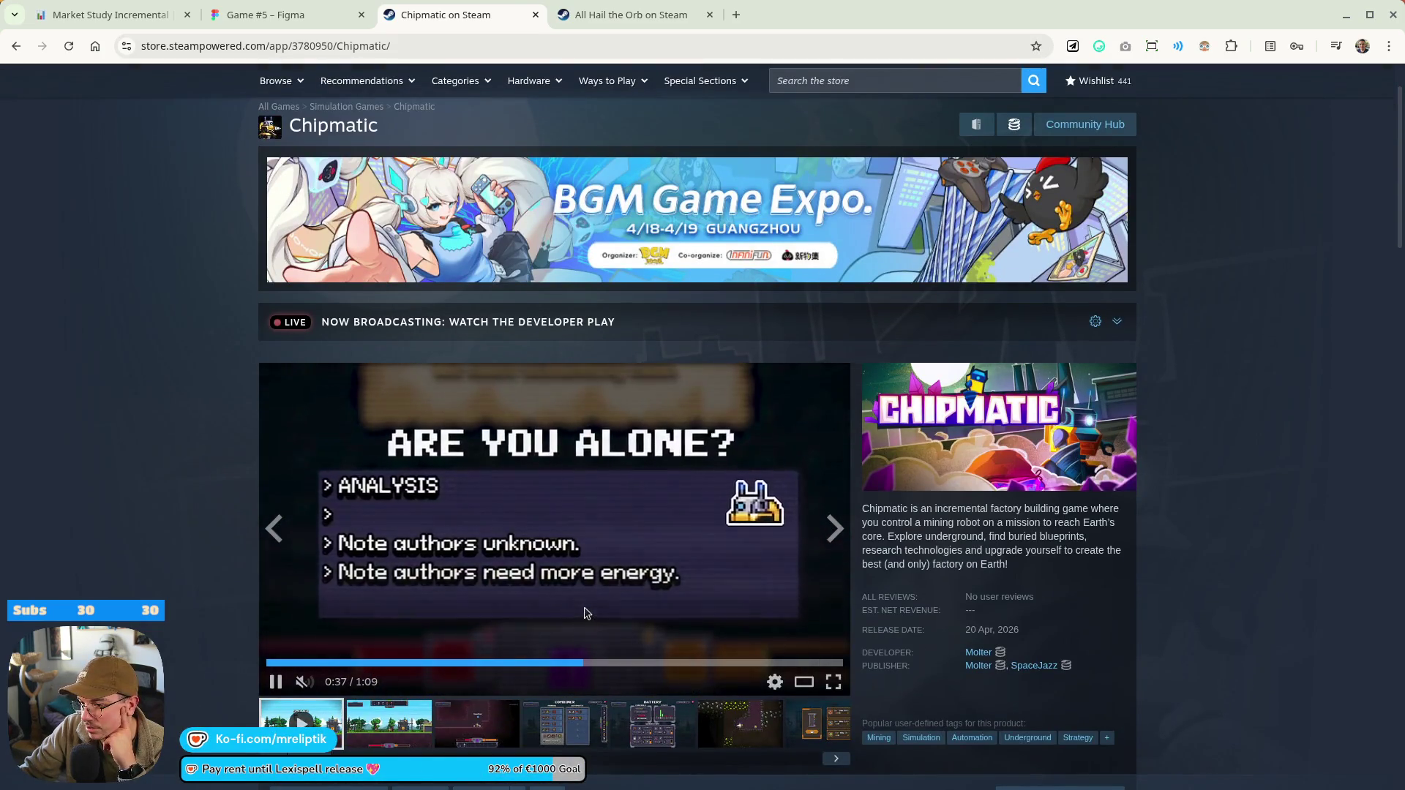
scroll(584, 612, down, 7)
scroll(583, 612, down, 5)
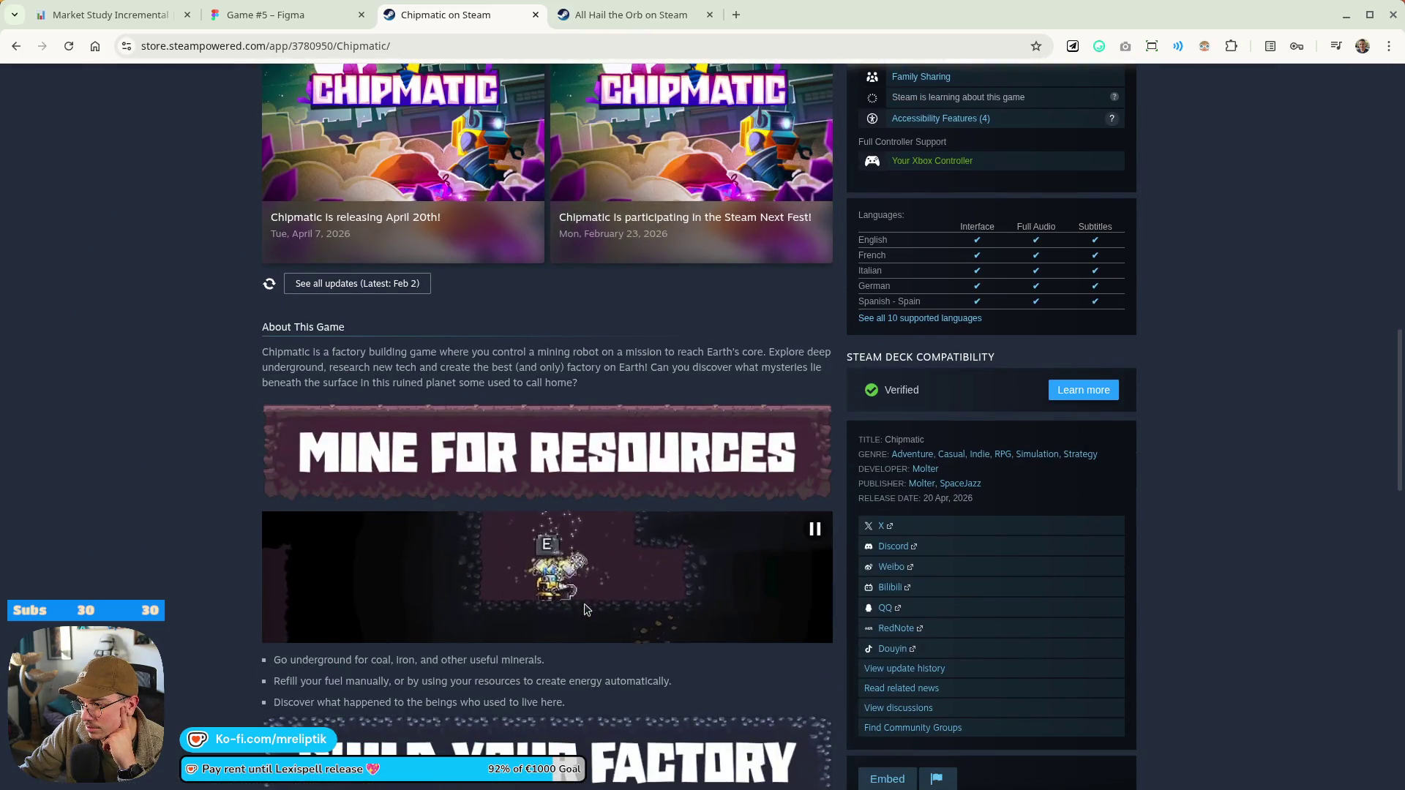
scroll(589, 613, up, 4)
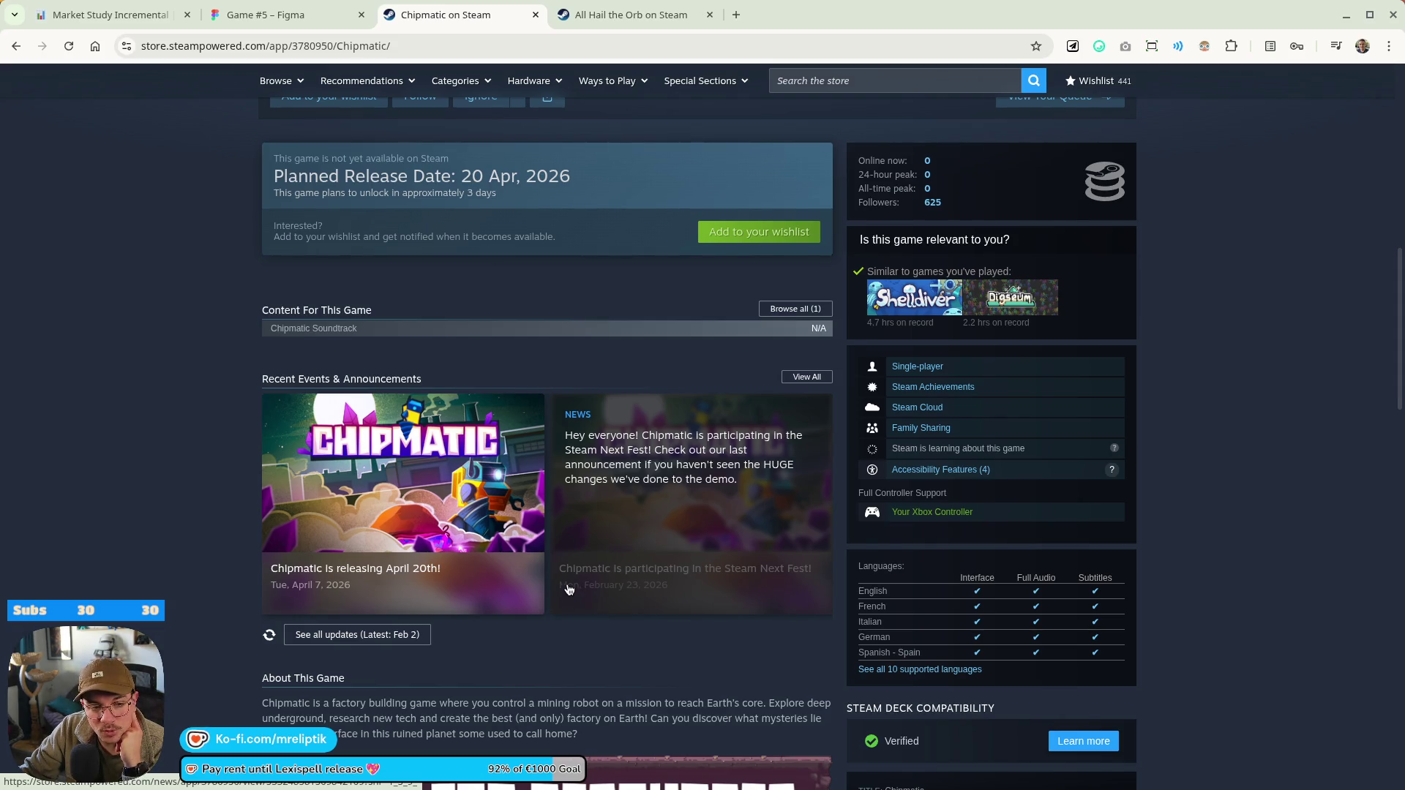
scroll(233, 379, down, 8)
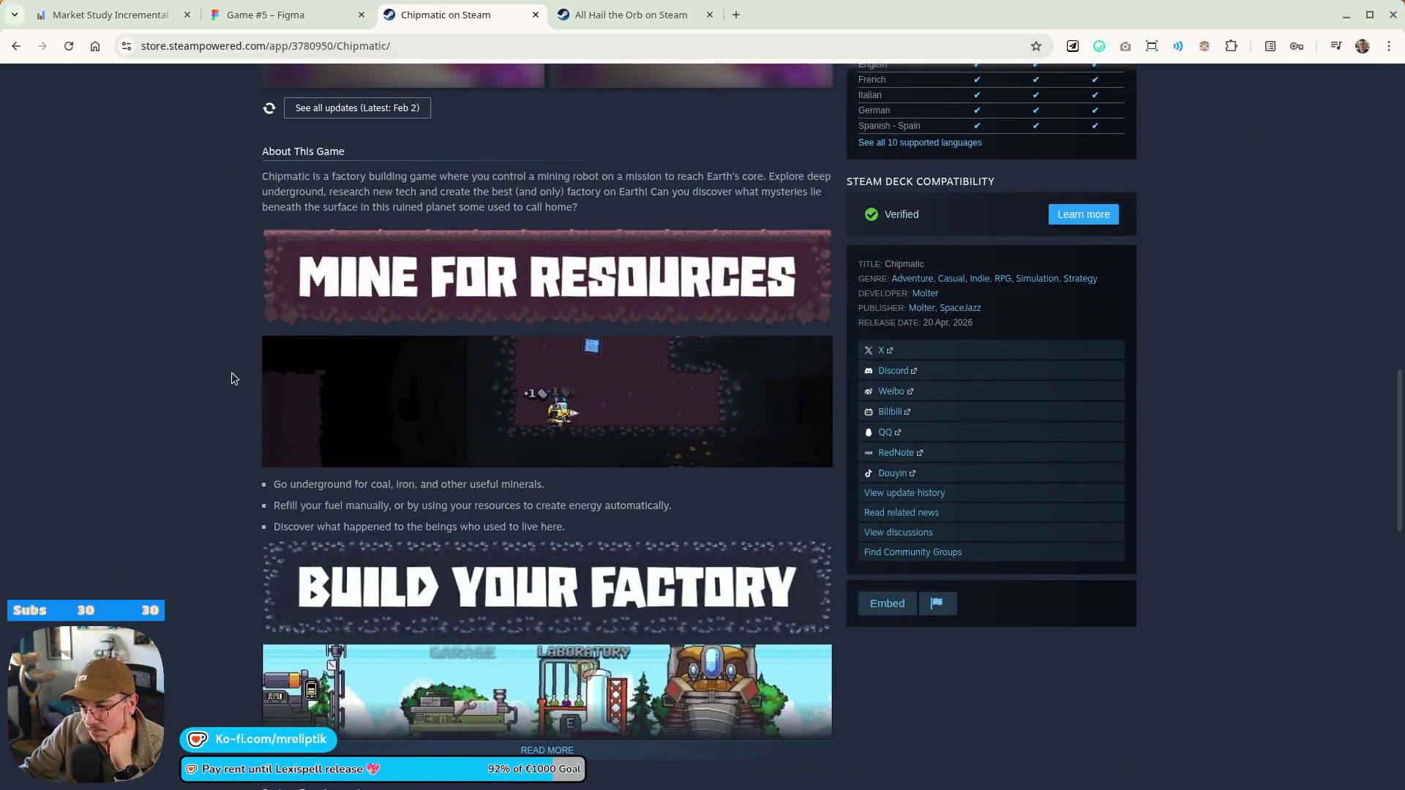
scroll(219, 410, up, 15)
scroll(186, 487, down, 2)
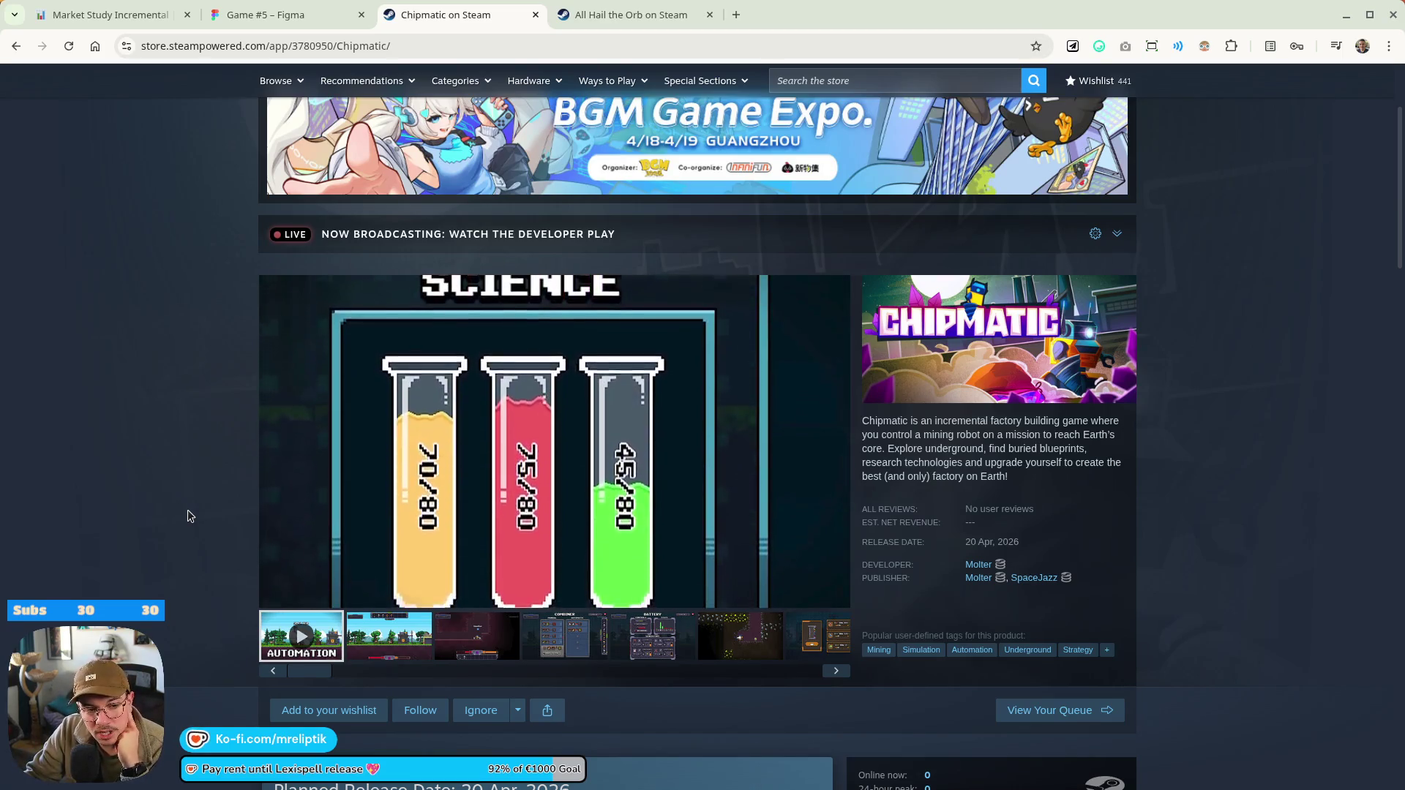
scroll(188, 516, up, 3)
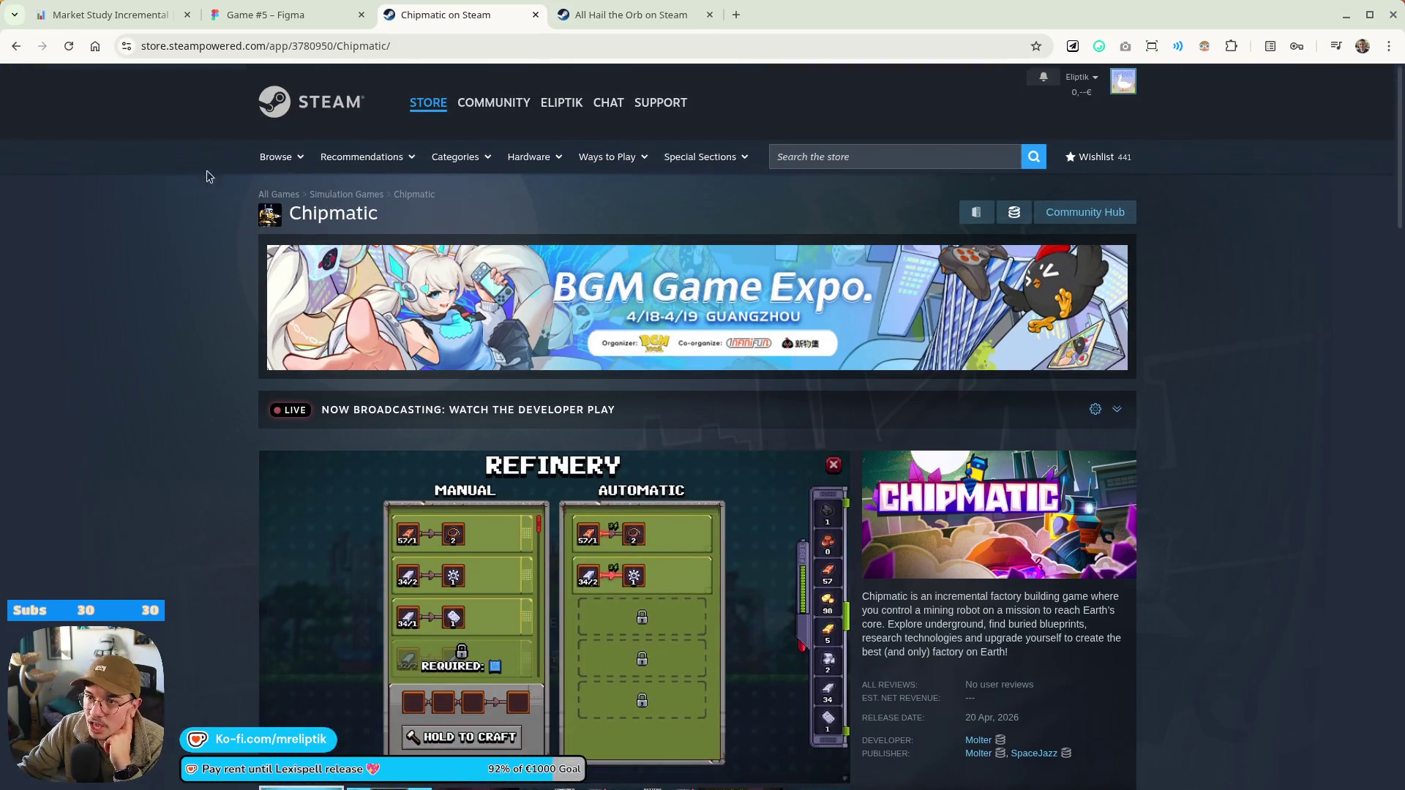
Open the store front in a new tab and search for Astro Prospector
middle_click(428, 102)
click(619, 16)
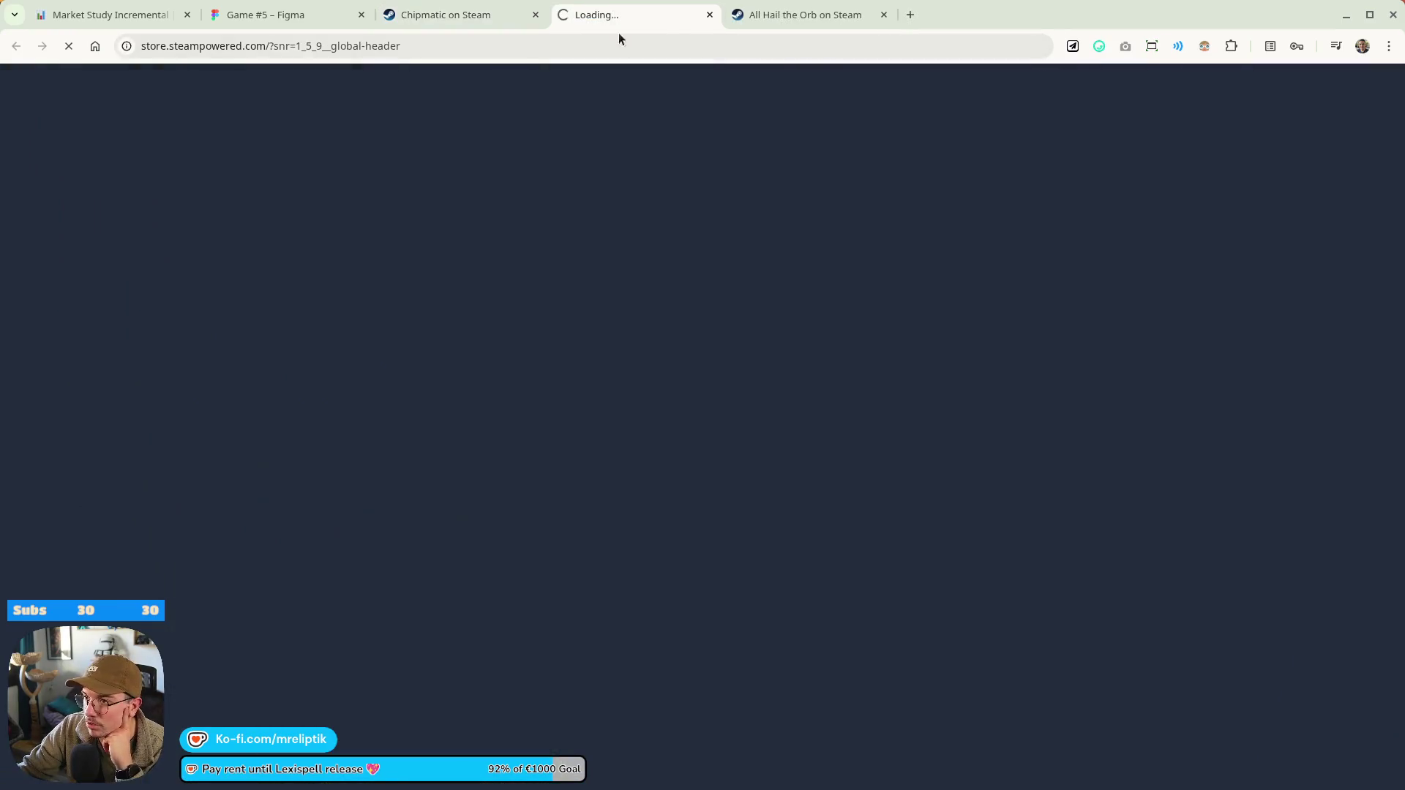
click(869, 152)
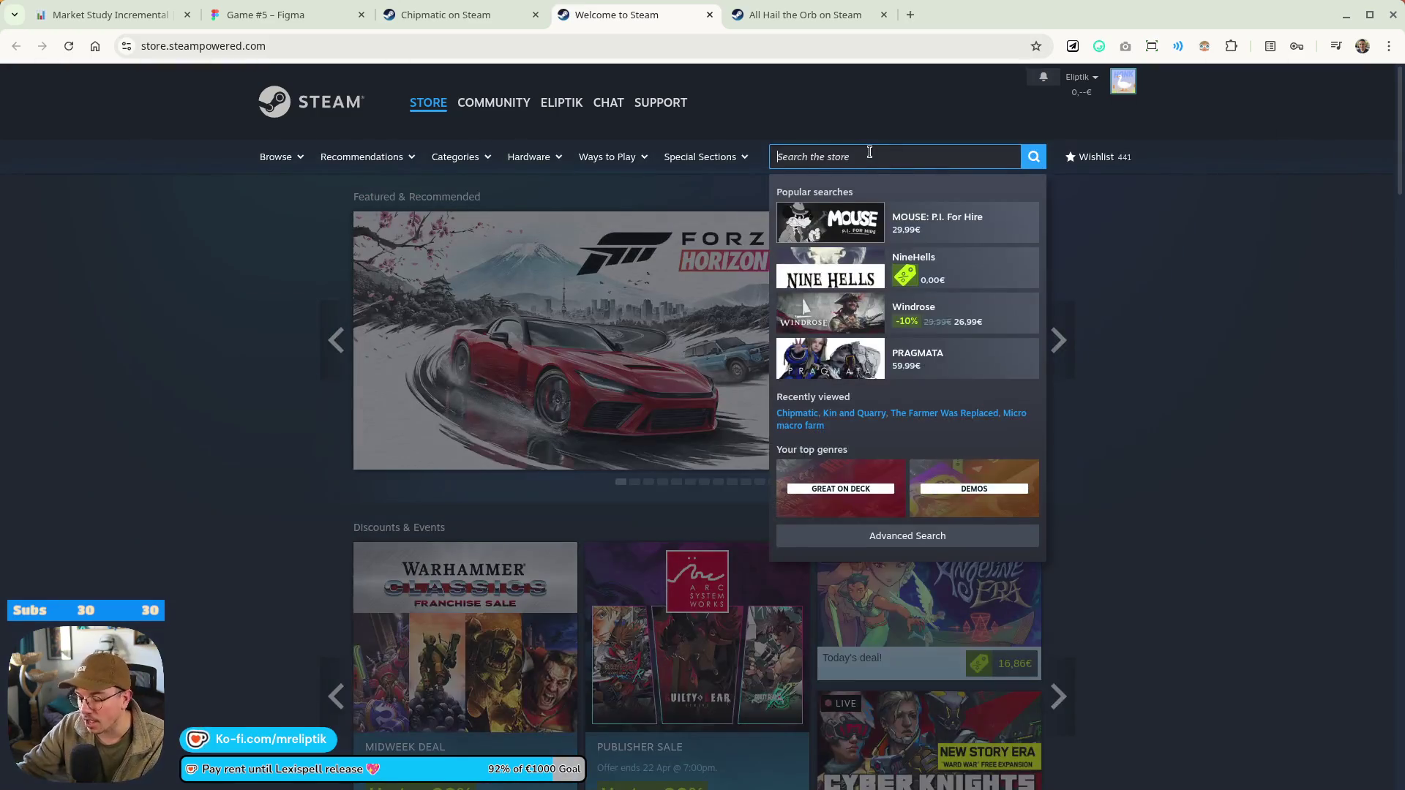
text(astropro)
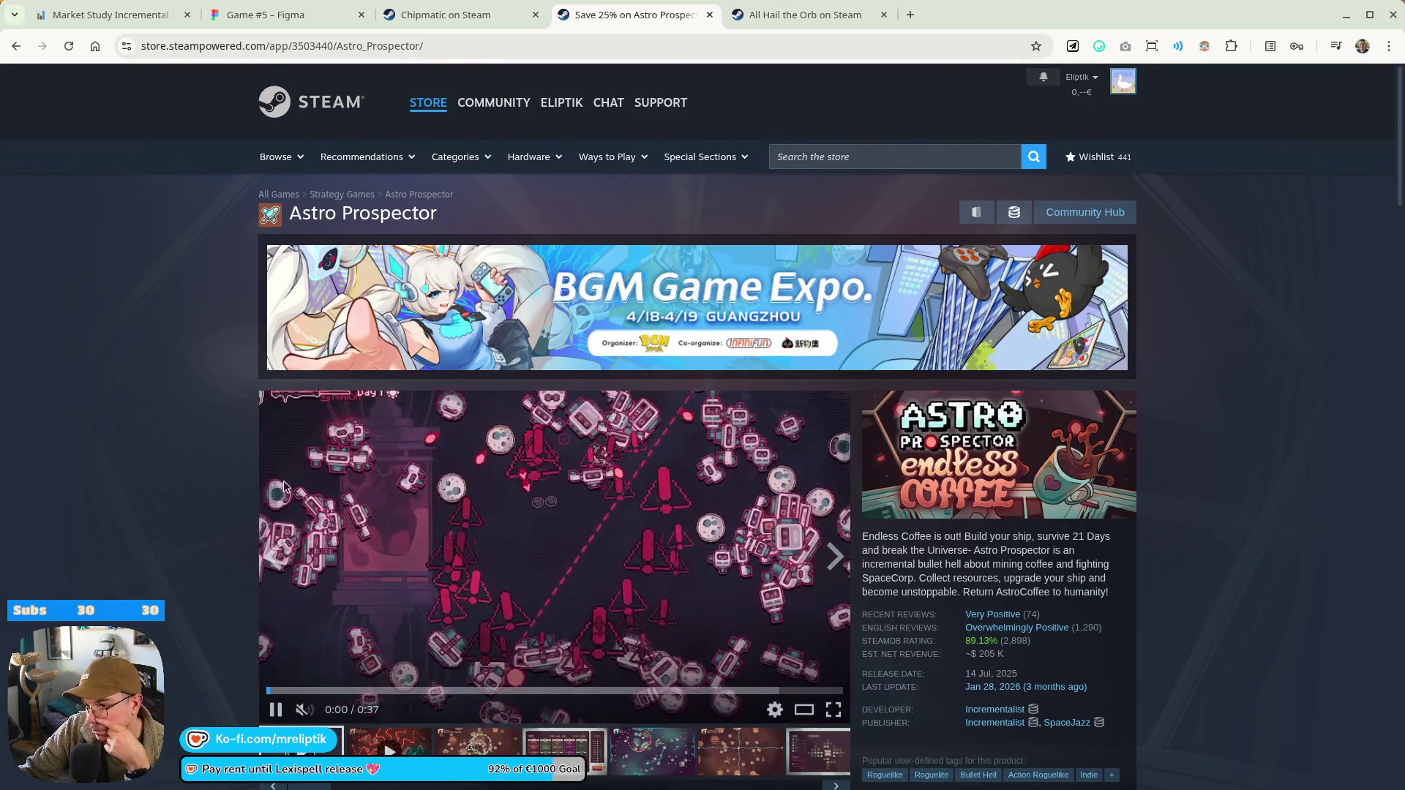
View Astro Prospector's trailers and screenshots full-size, then close the viewer
scroll(492, 552, down, 3)
click(817, 560)
click(556, 439)
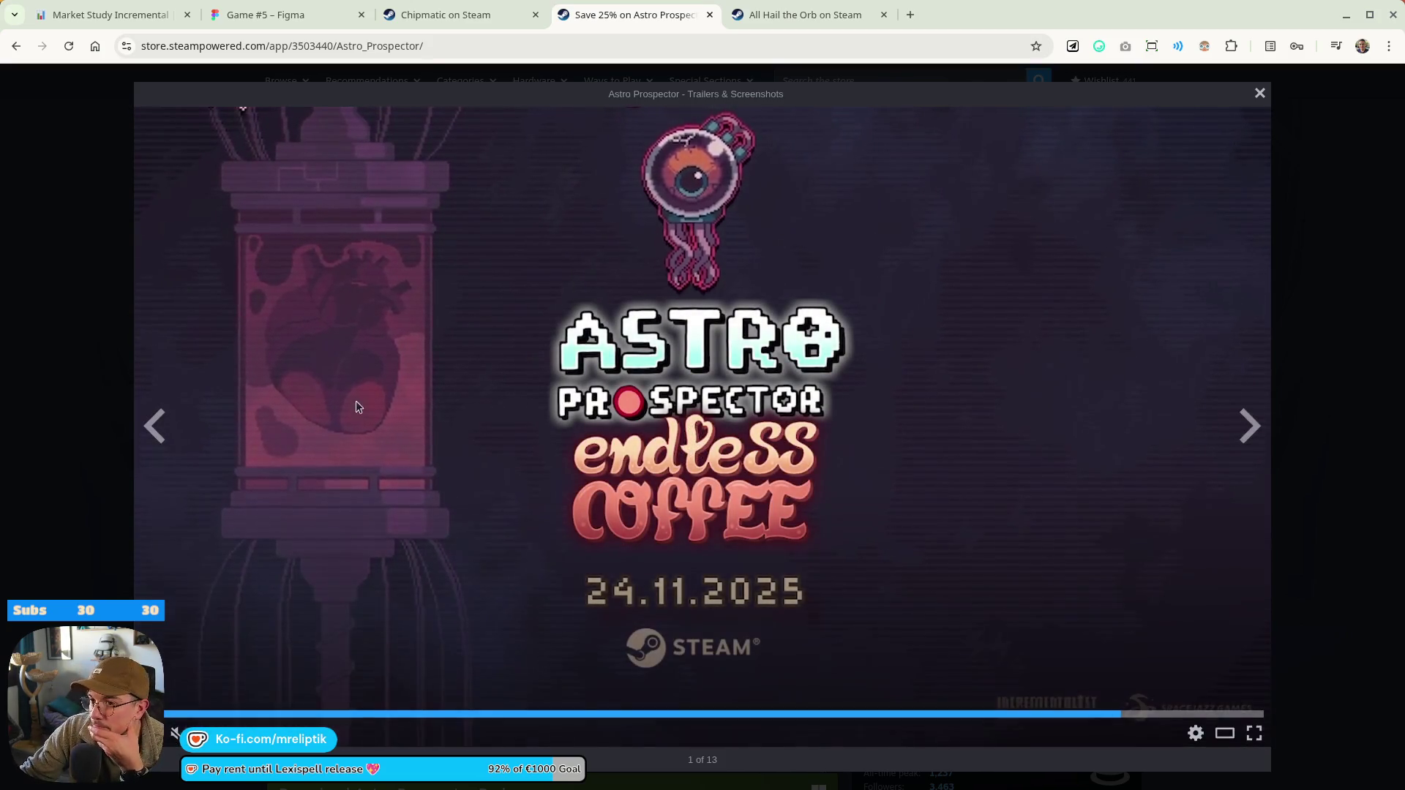
click(80, 253)
Scroll through the Astro Prospector page, then move on to the All Hail the Orb tab
scroll(249, 469, down, 10)
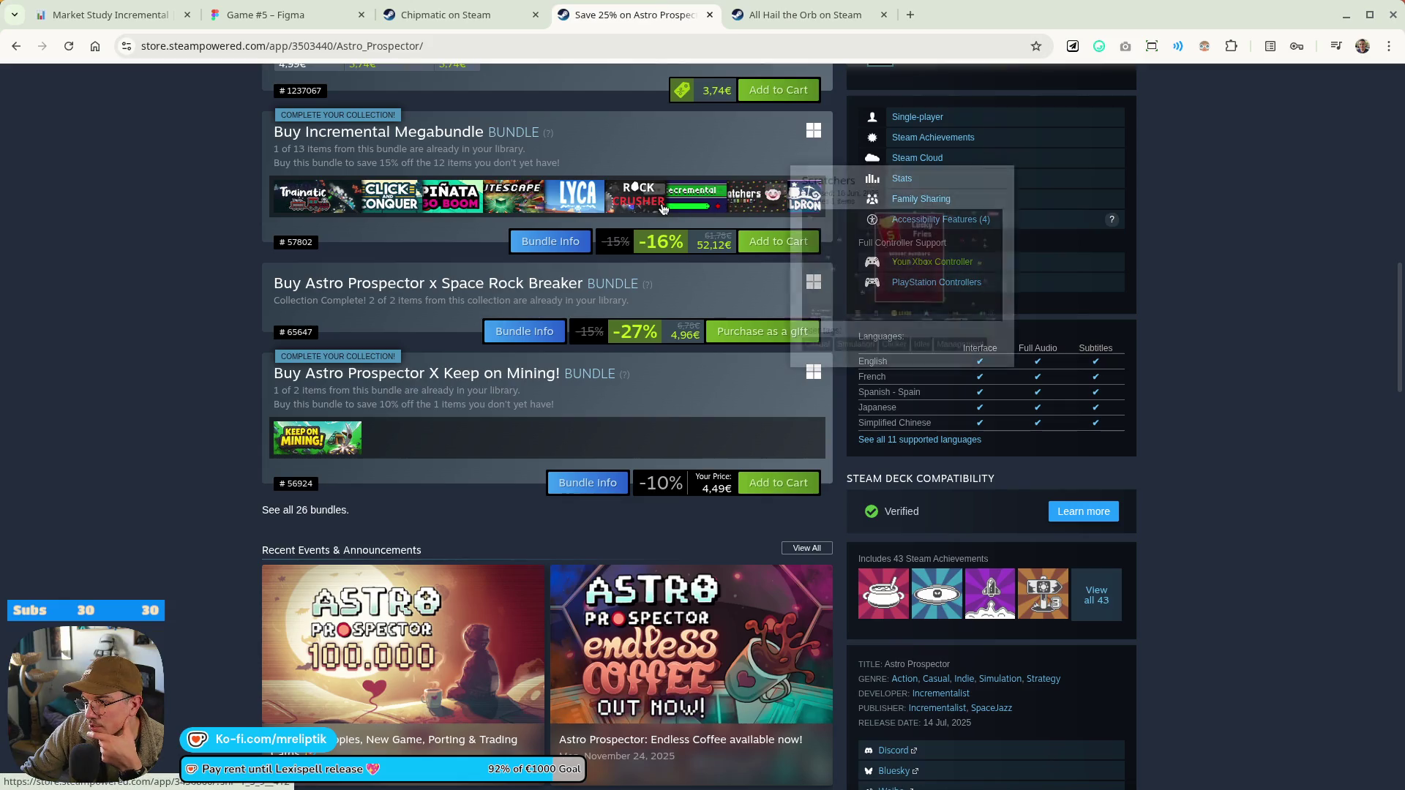
scroll(135, 296, down, 13)
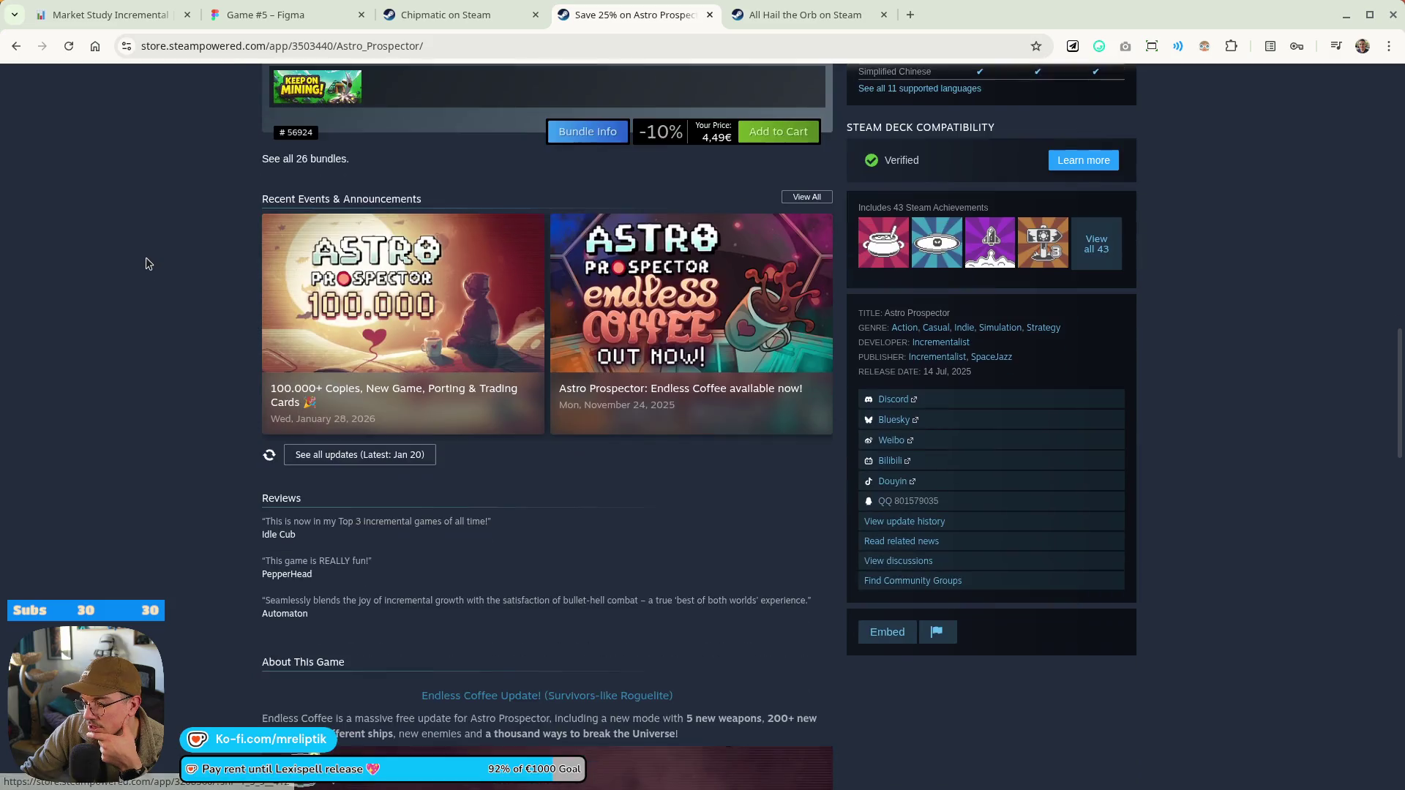
scroll(135, 287, up, 8)
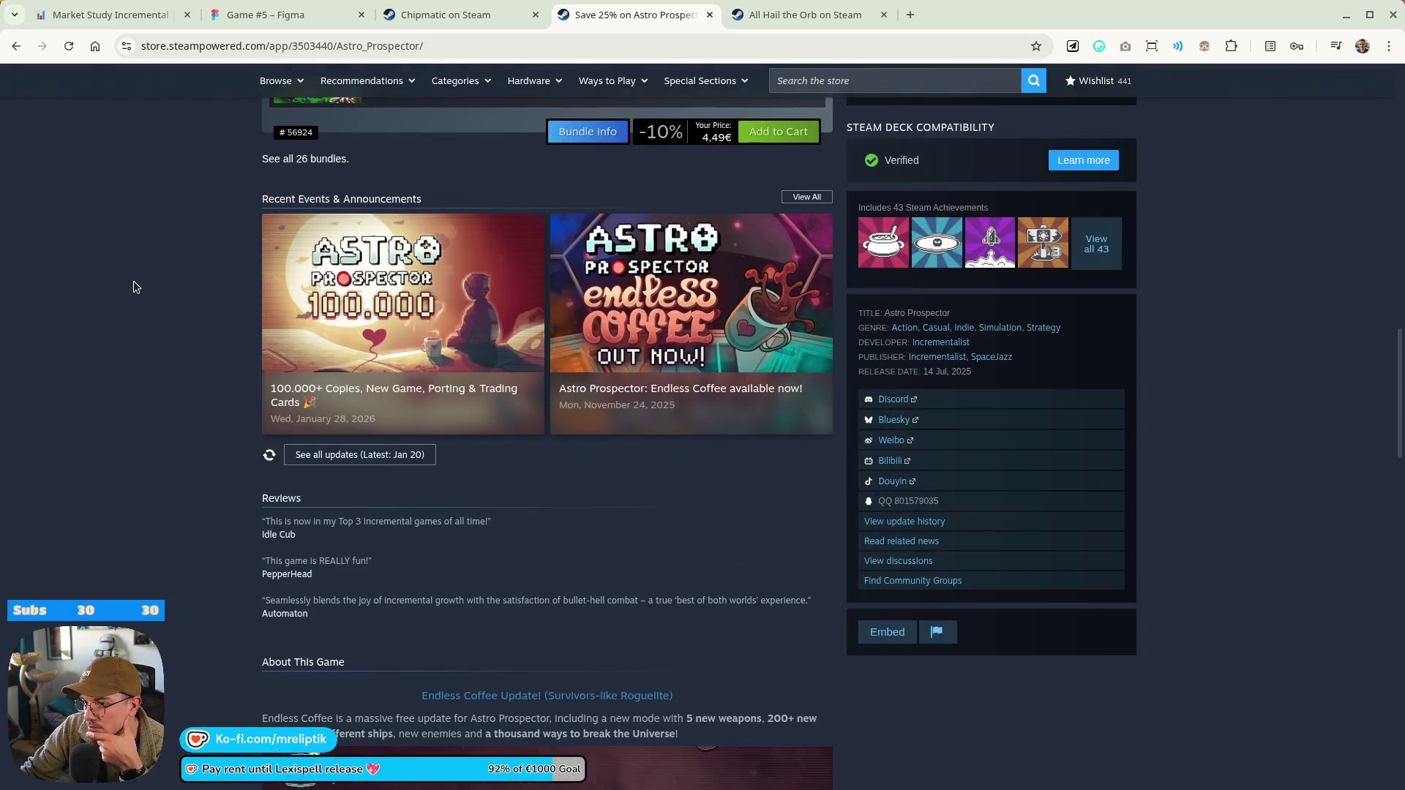
mouse_move(360, 326)
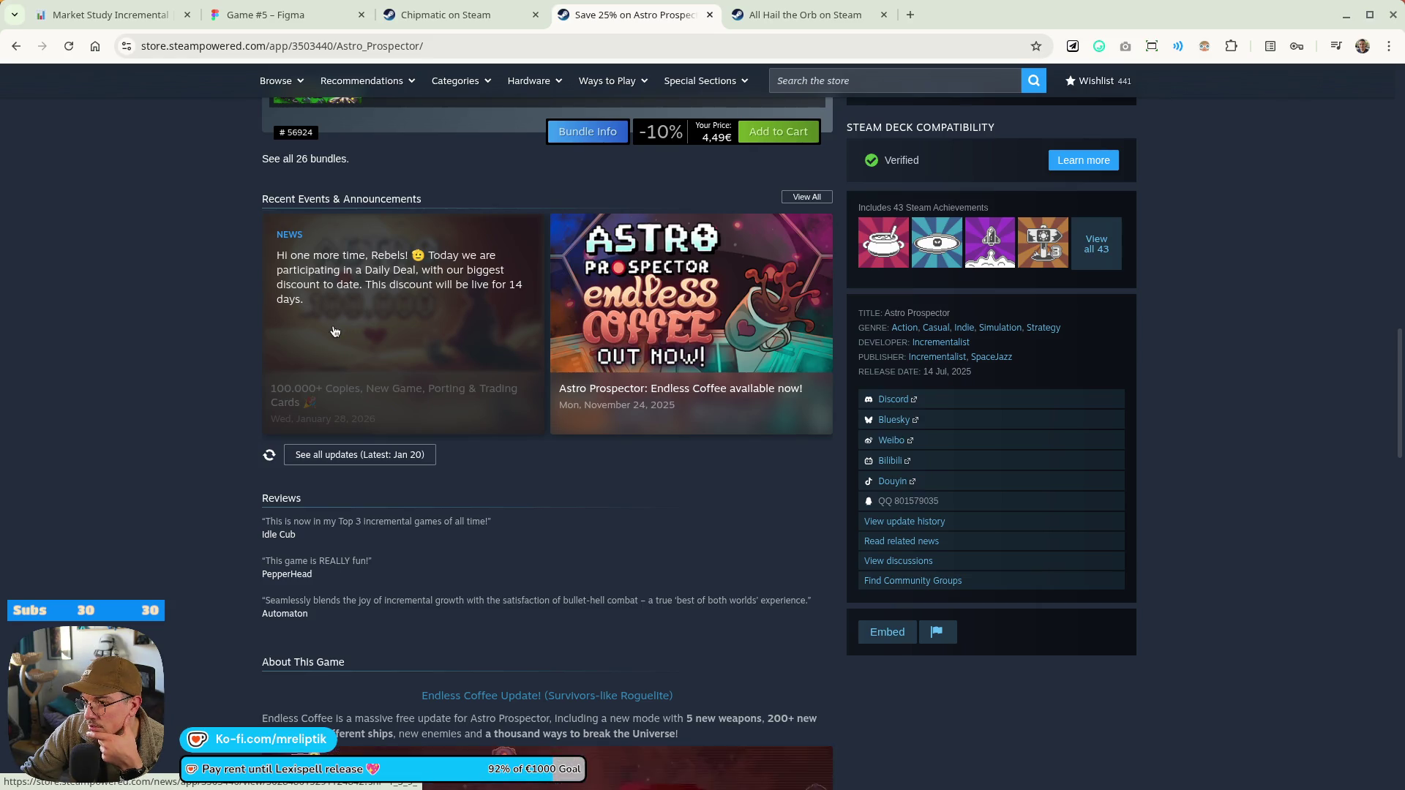
scroll(334, 332, up, 10)
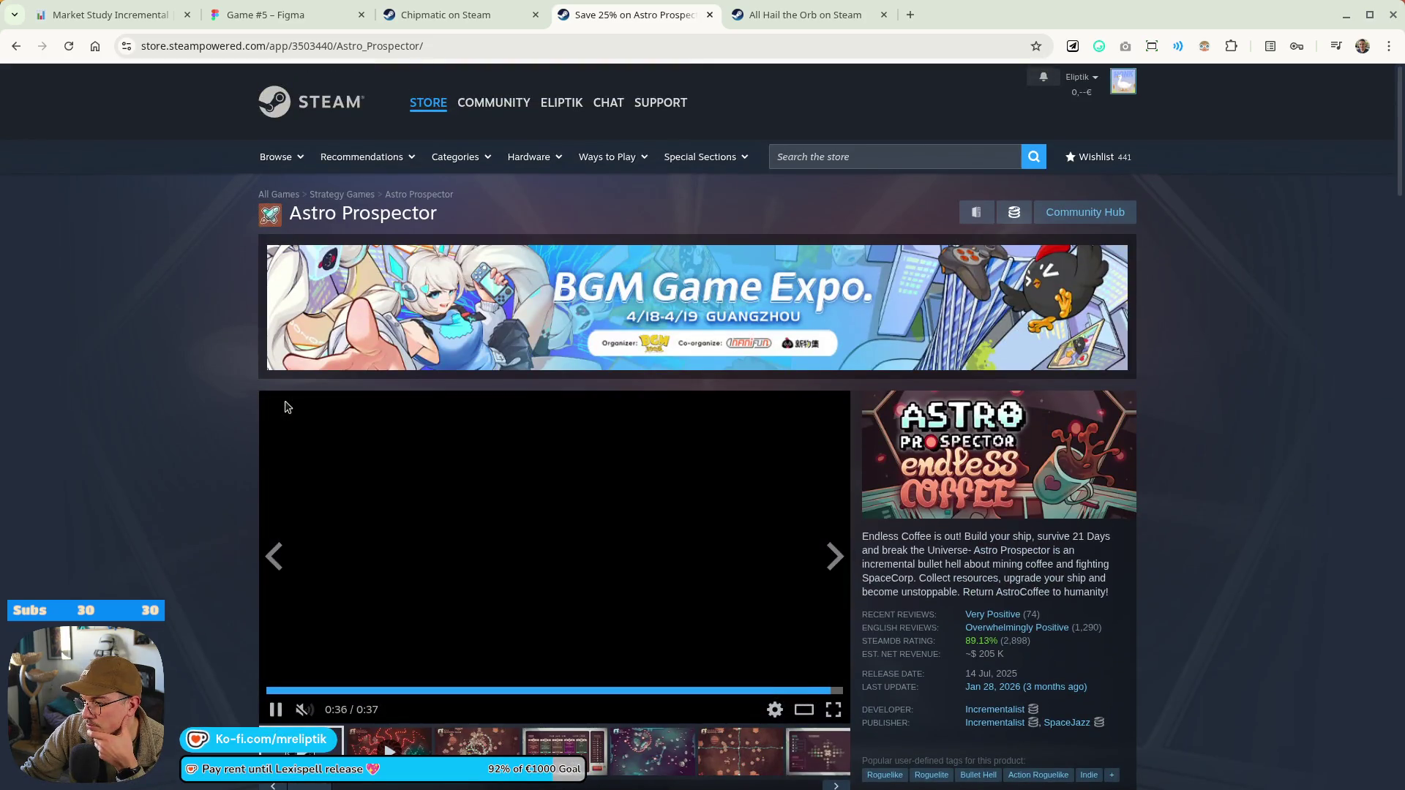
scroll(778, 559, down, 3)
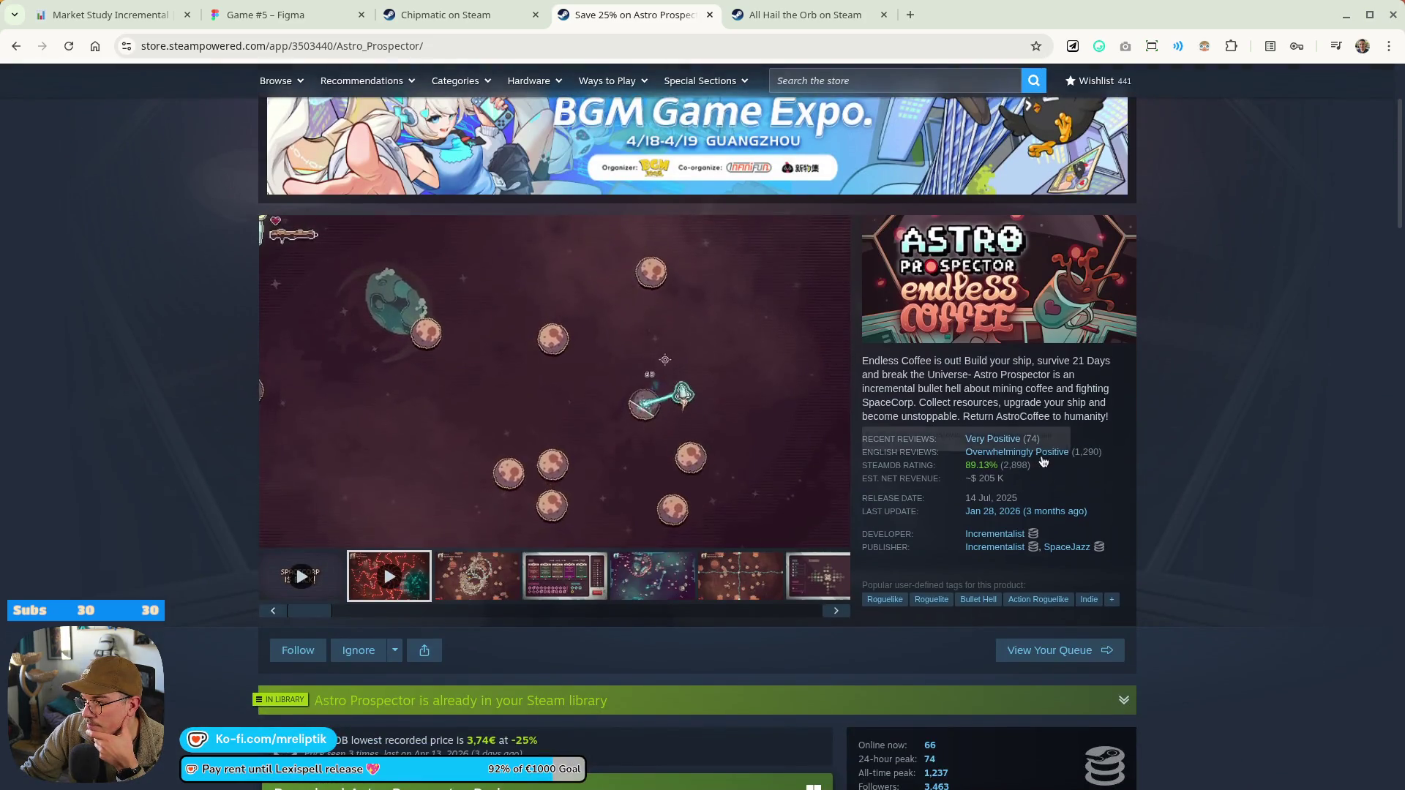
key(ctrl+Tab)
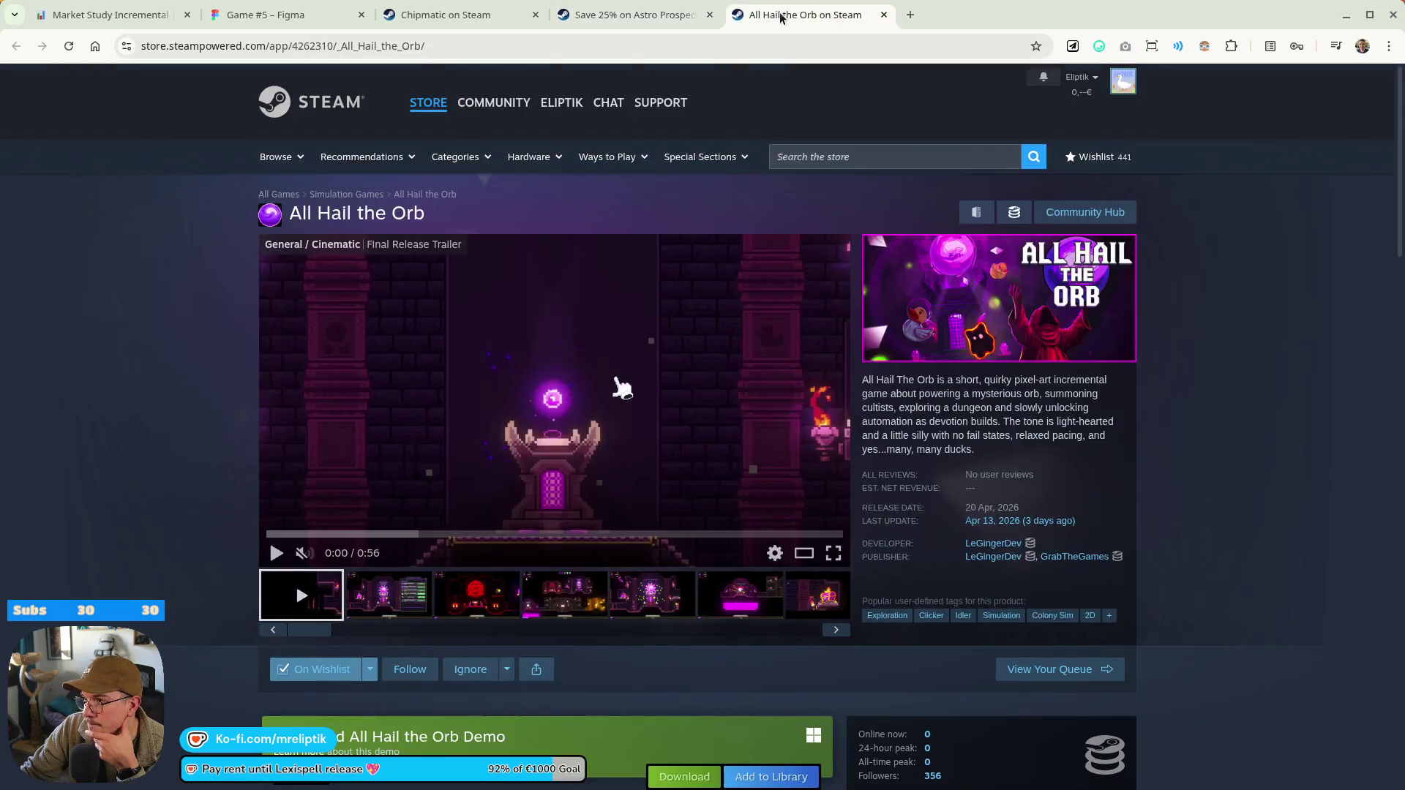
Return to the Chipmatic page and page the More from Molter row to Orebits
click(470, 16)
scroll(318, 362, down, 10)
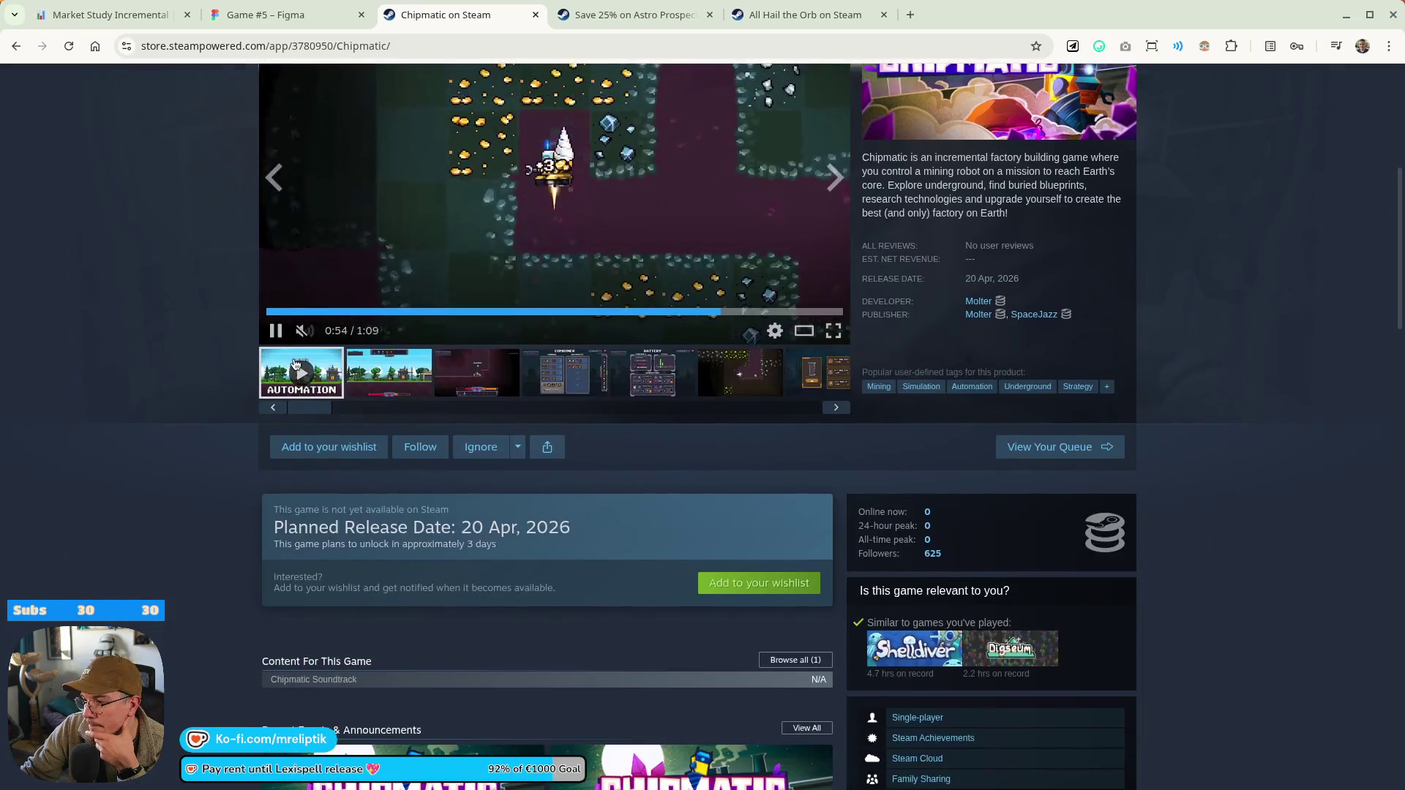
scroll(318, 362, down, 15)
scroll(25, 560, up, 1)
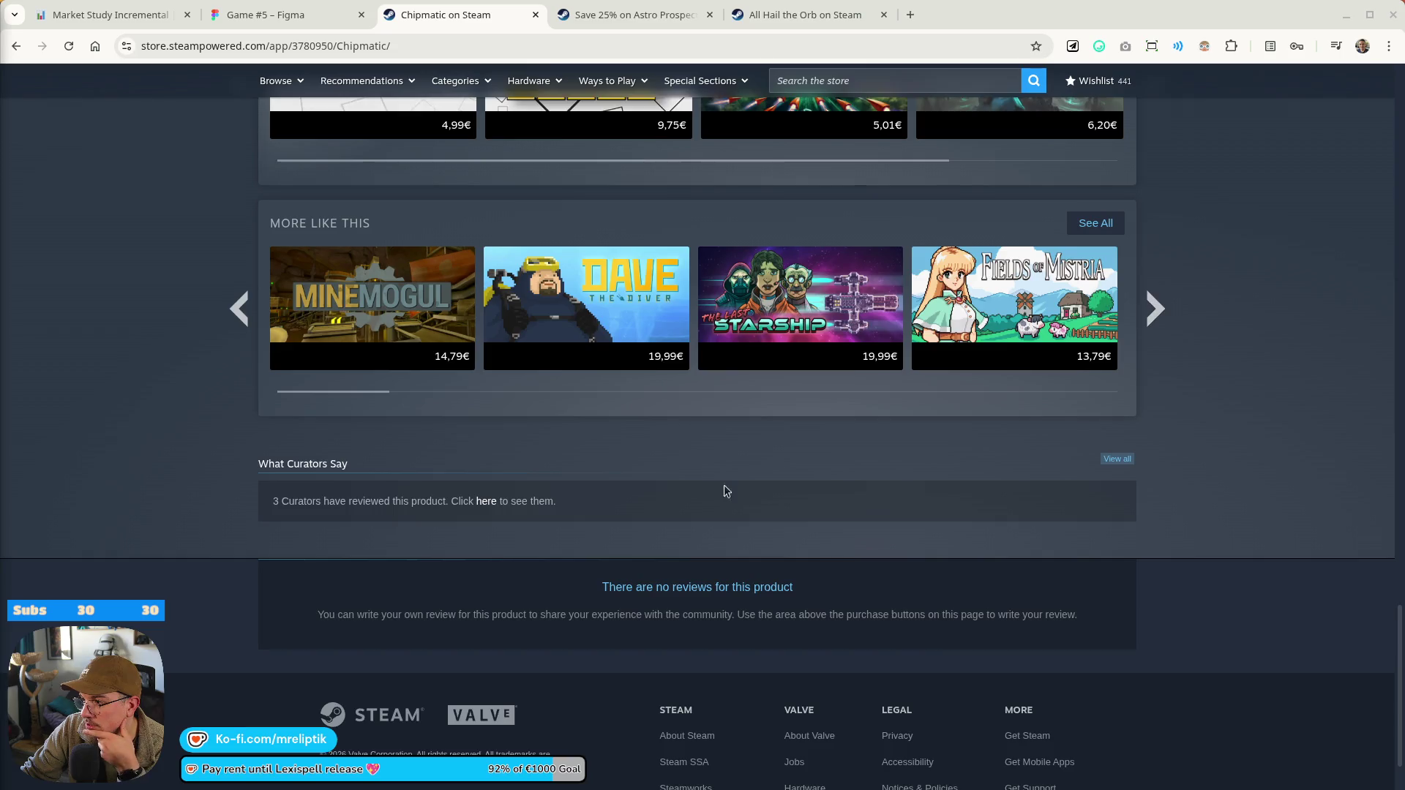
scroll(964, 567, up, 5)
click(1155, 437)
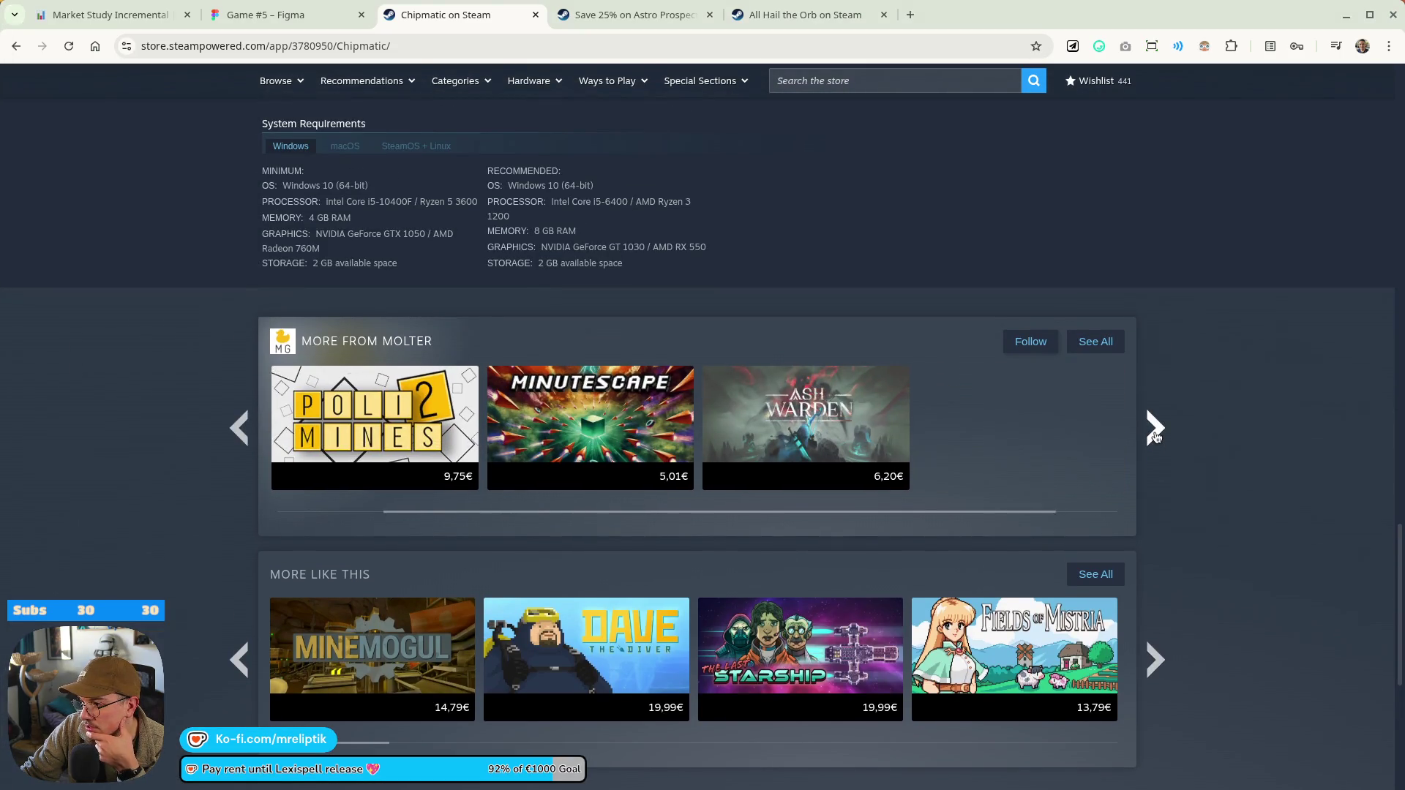
click(1157, 431)
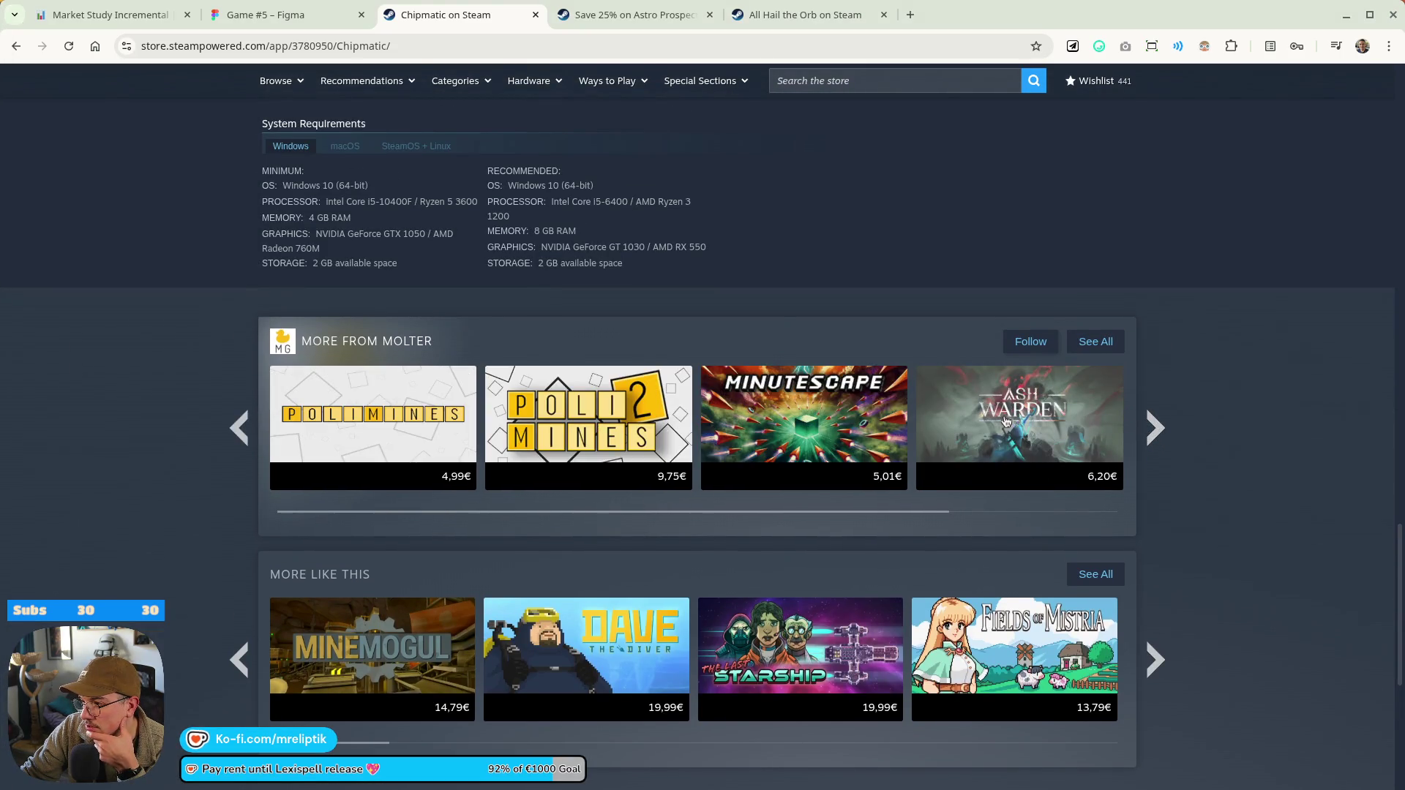
click(236, 428)
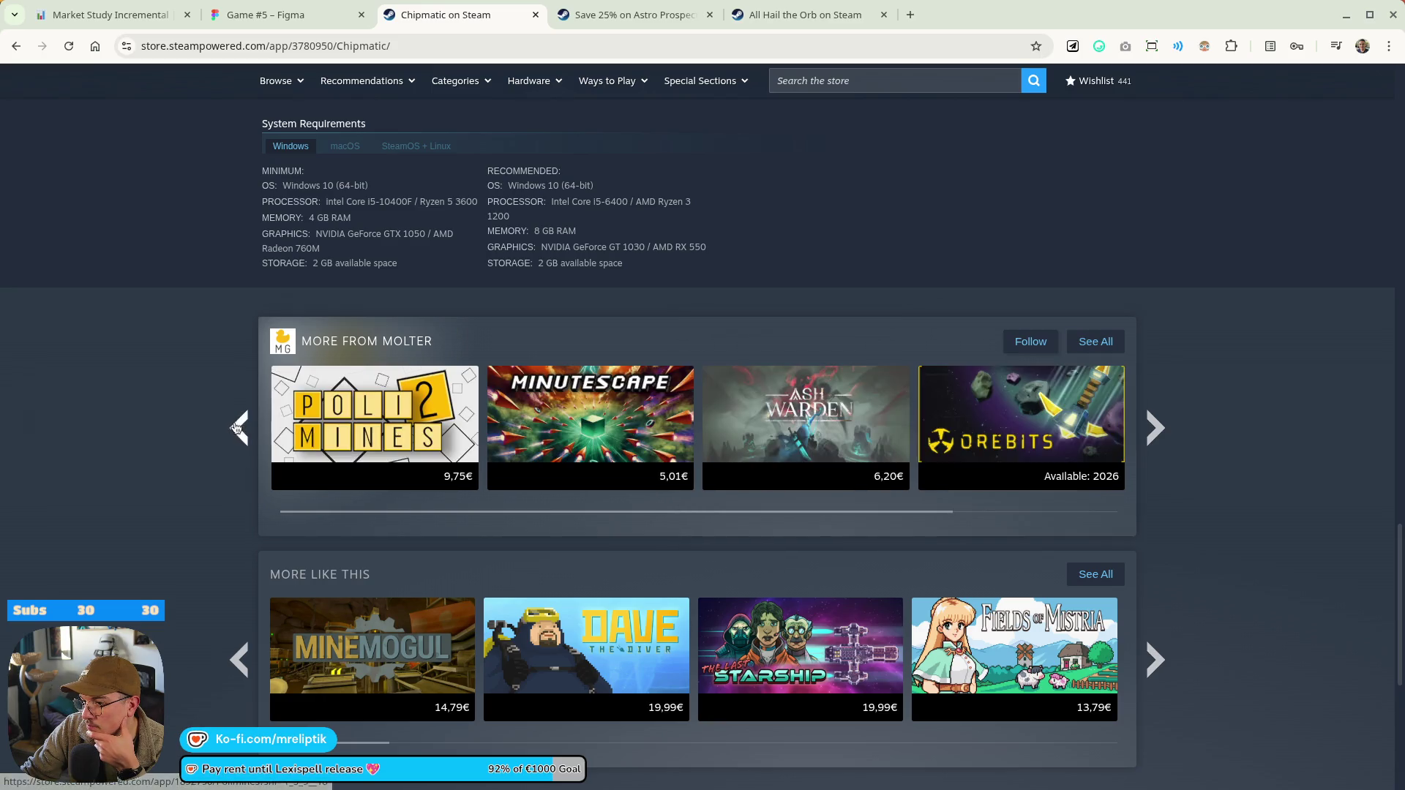
Open the Orebits tile in a new tab, switch to it, and expand its trailer full-size
mouse_move(998, 410)
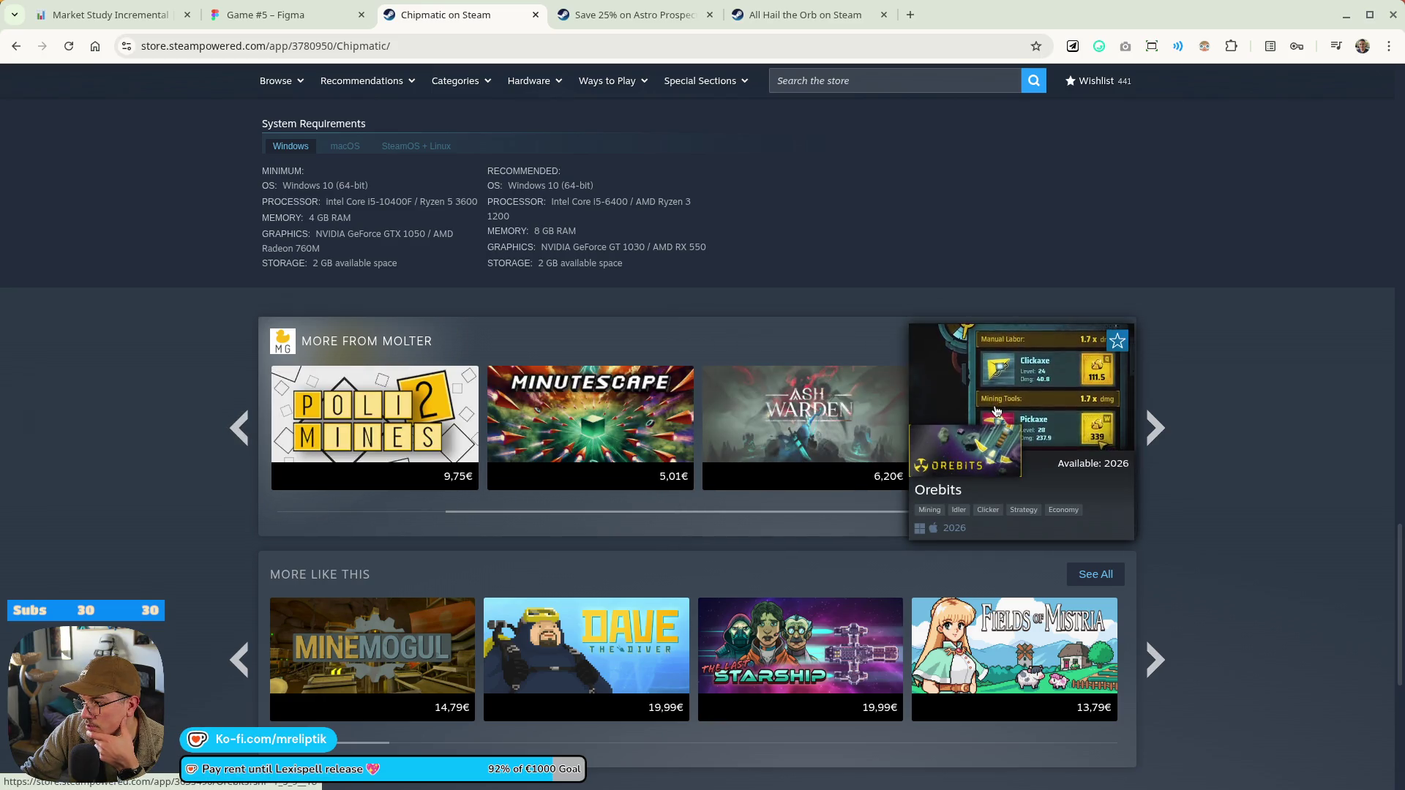
middle_click(979, 397)
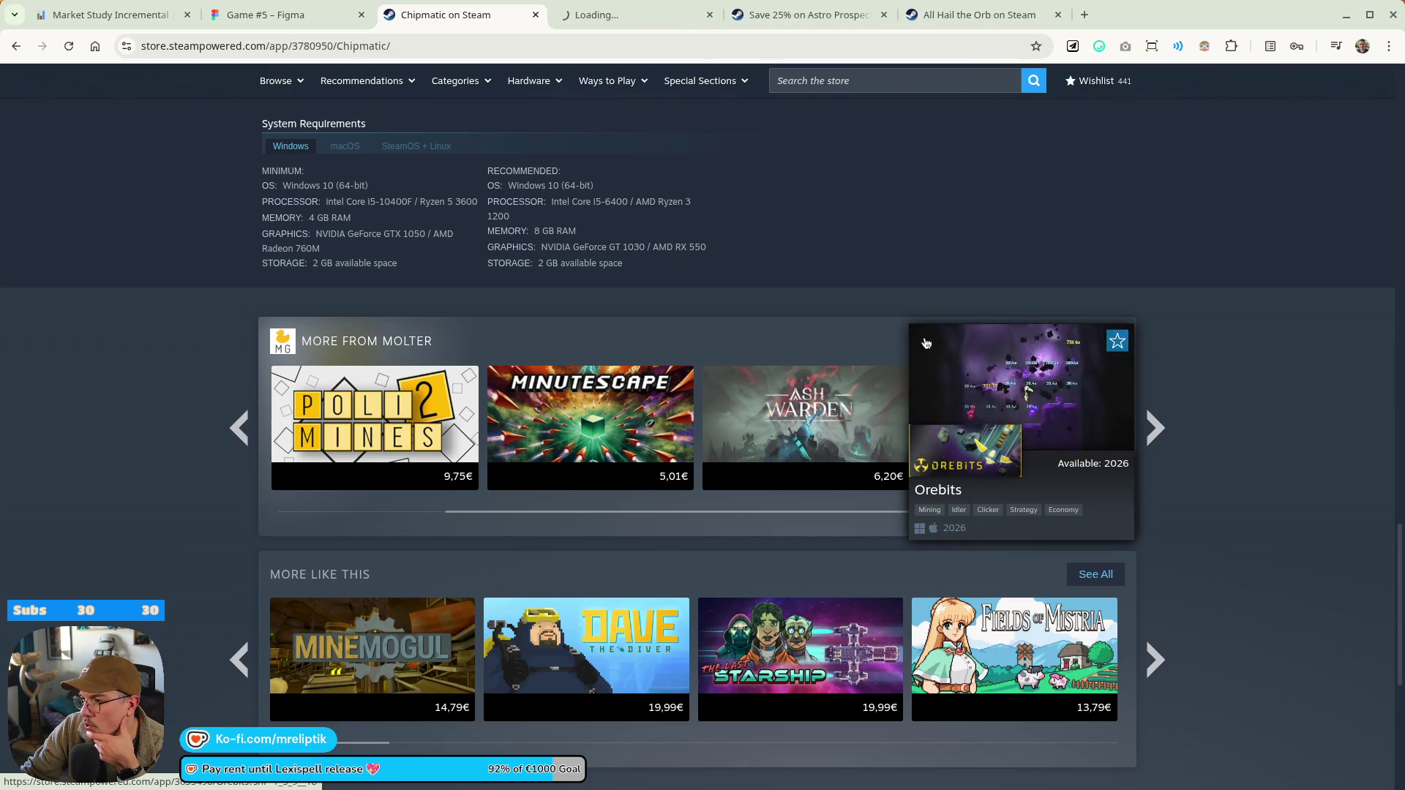
key(ctrl+Tab)
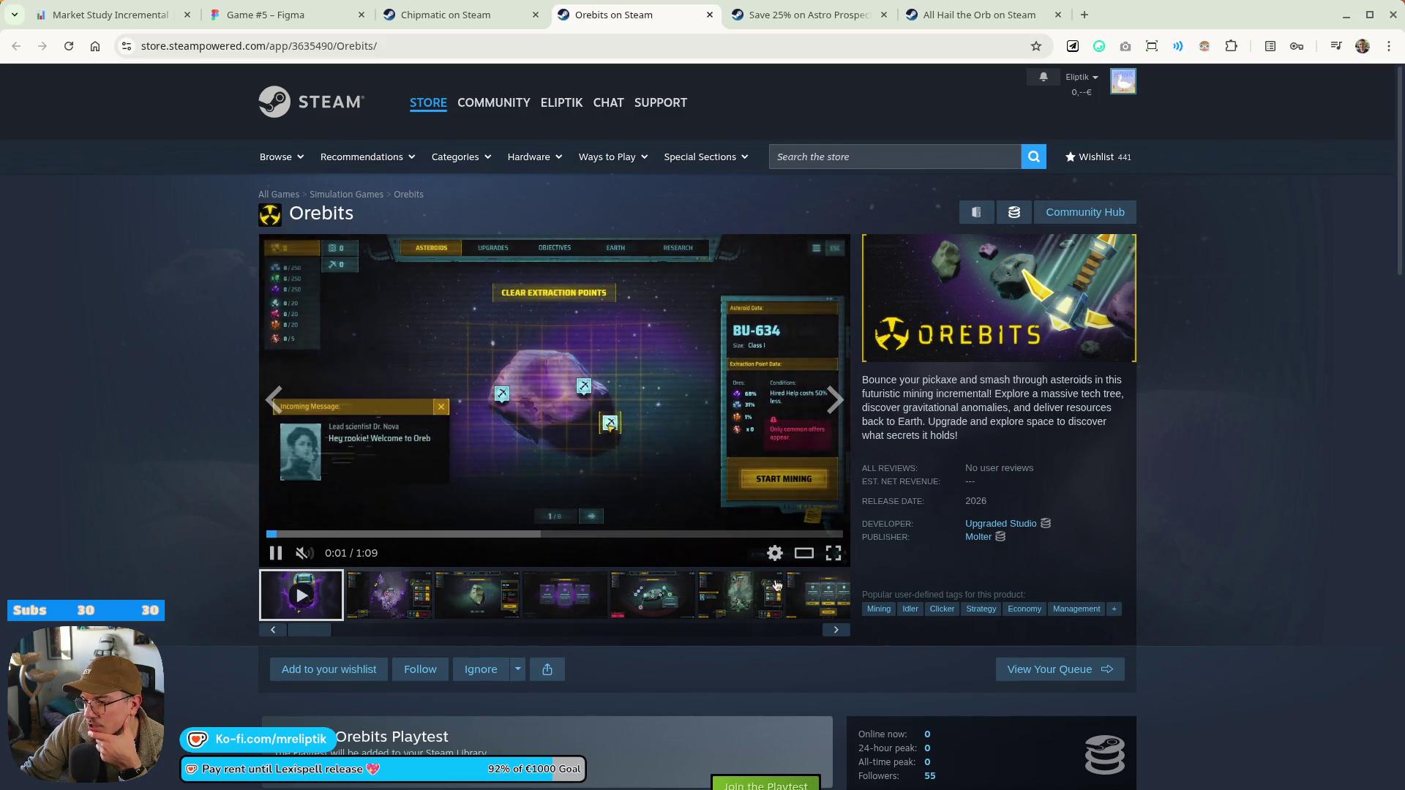
click(804, 553)
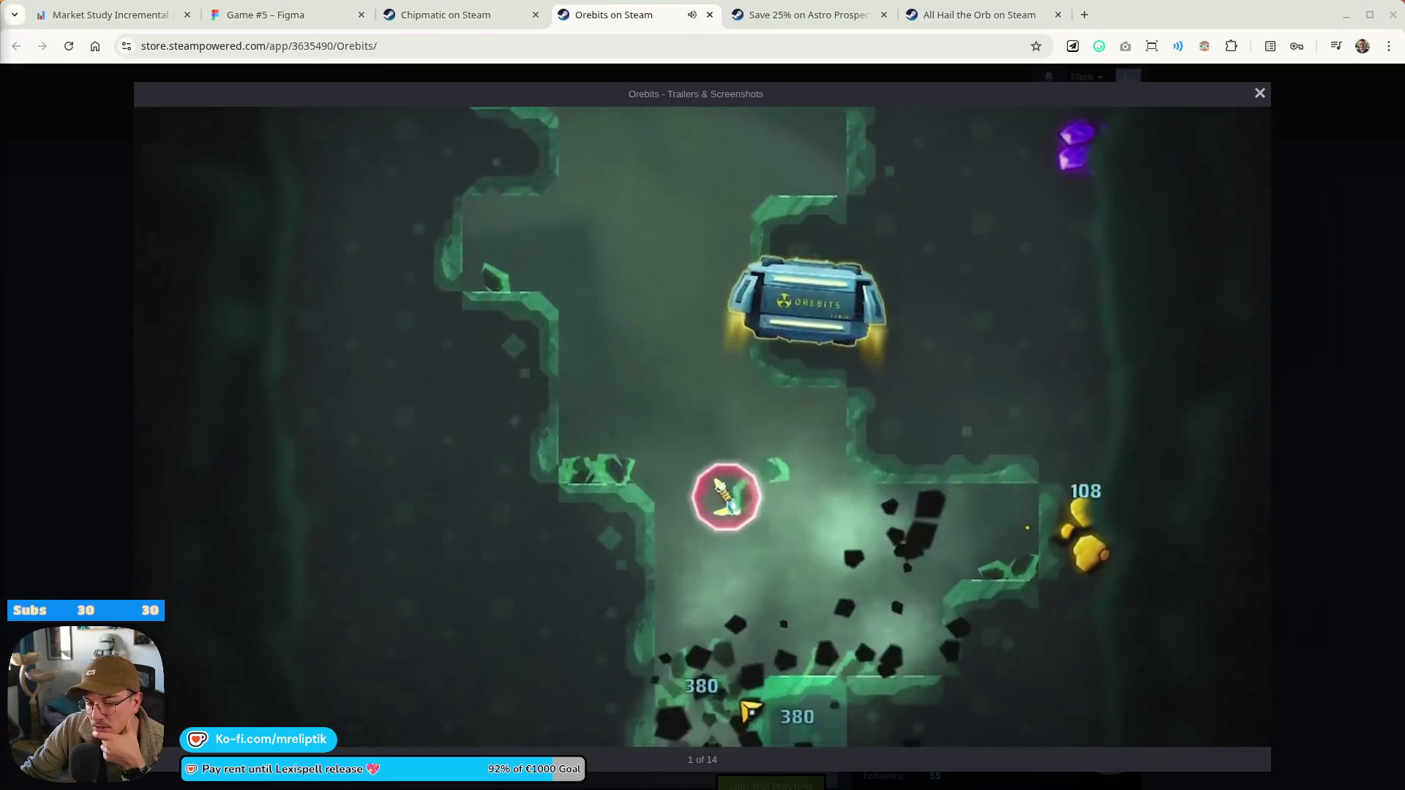
Lower the Orebits trailer to 25% volume, watch it to the end card, then close the viewer
key(Down)
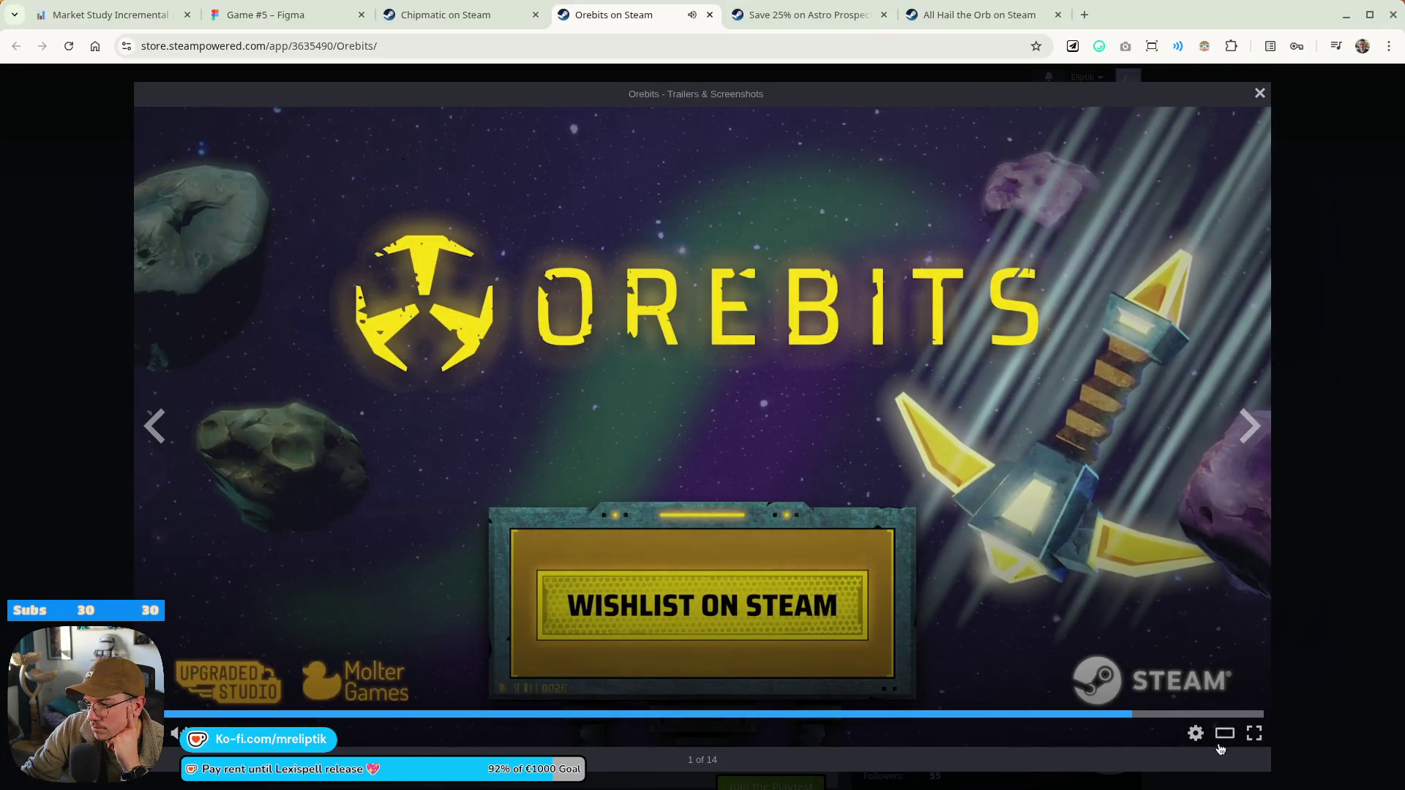
click(1237, 733)
scroll(1114, 422, down, 1)
scroll(1115, 423, down, 20)
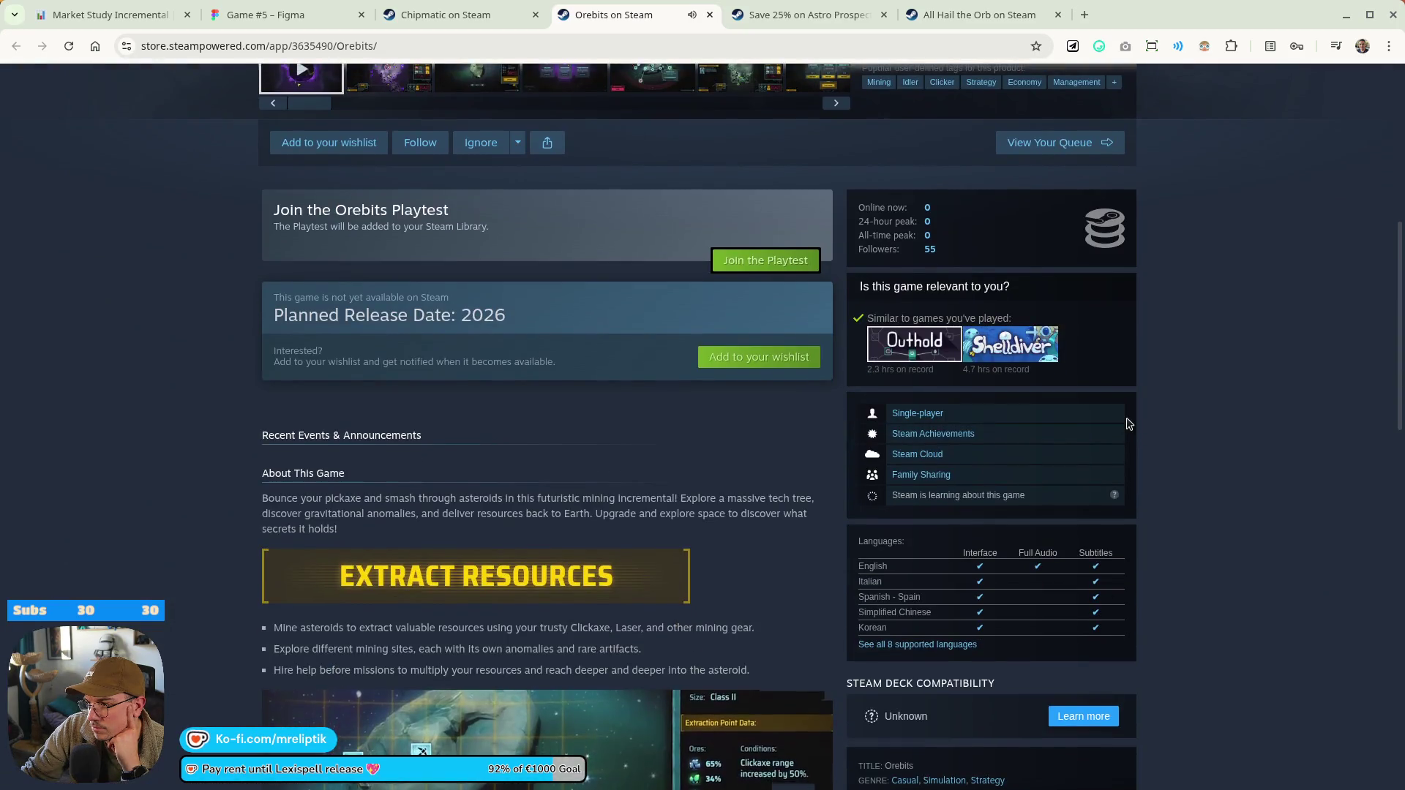
scroll(275, 617, down, 4)
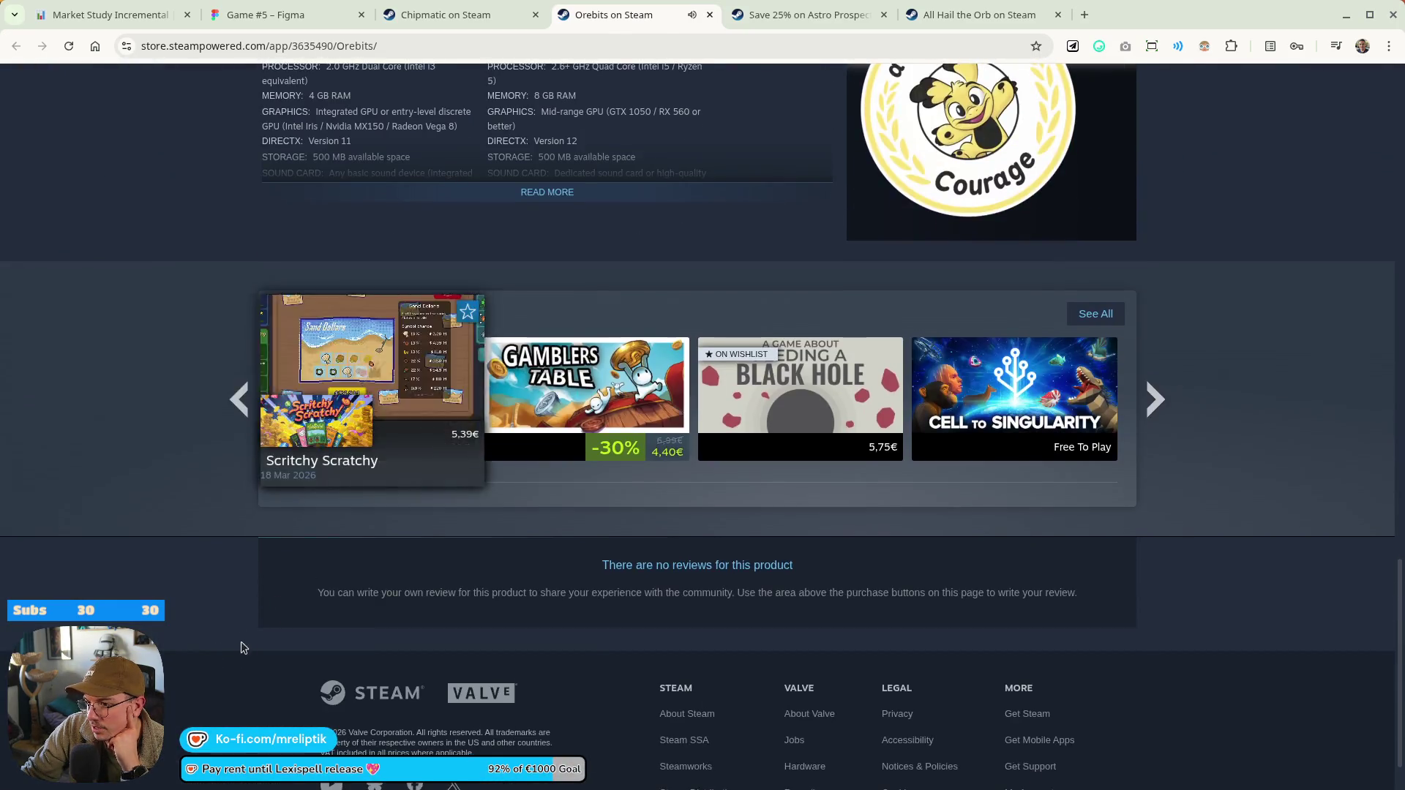
scroll(723, 609, up, 8)
click(550, 457)
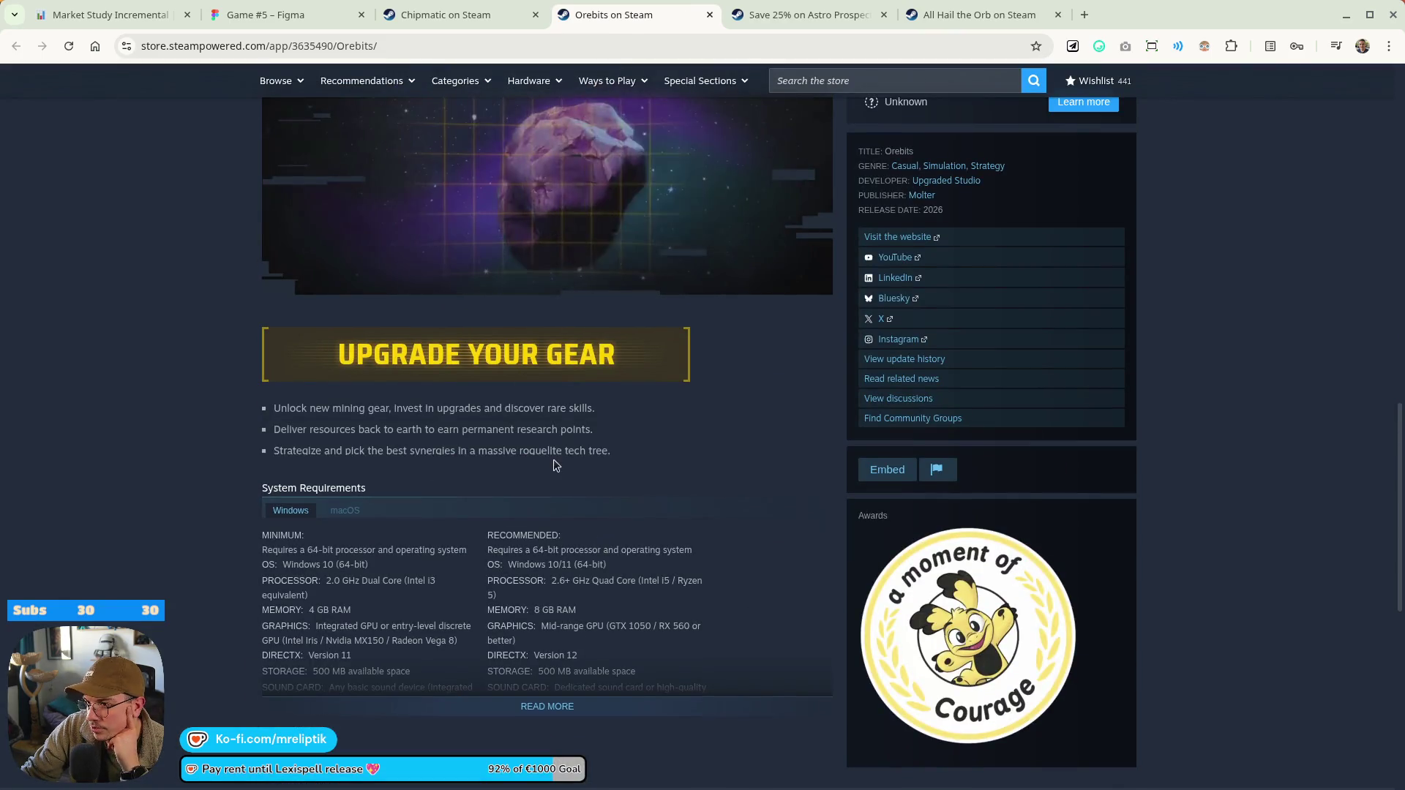
scroll(268, 504, down, 7)
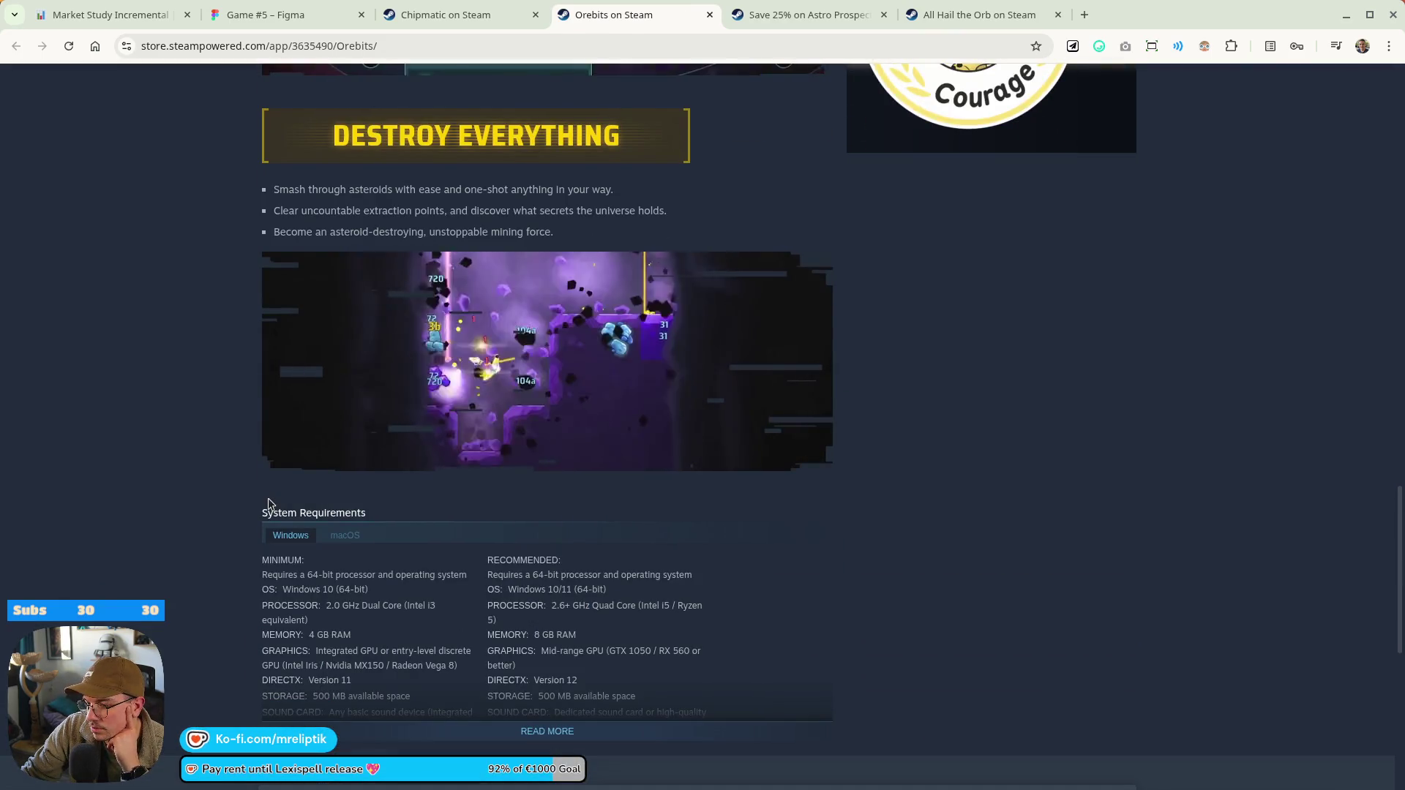
scroll(129, 394, down, 1)
scroll(130, 394, down, 6)
scroll(175, 429, up, 4)
scroll(220, 398, down, 1)
scroll(217, 401, up, 9)
scroll(247, 401, up, 8)
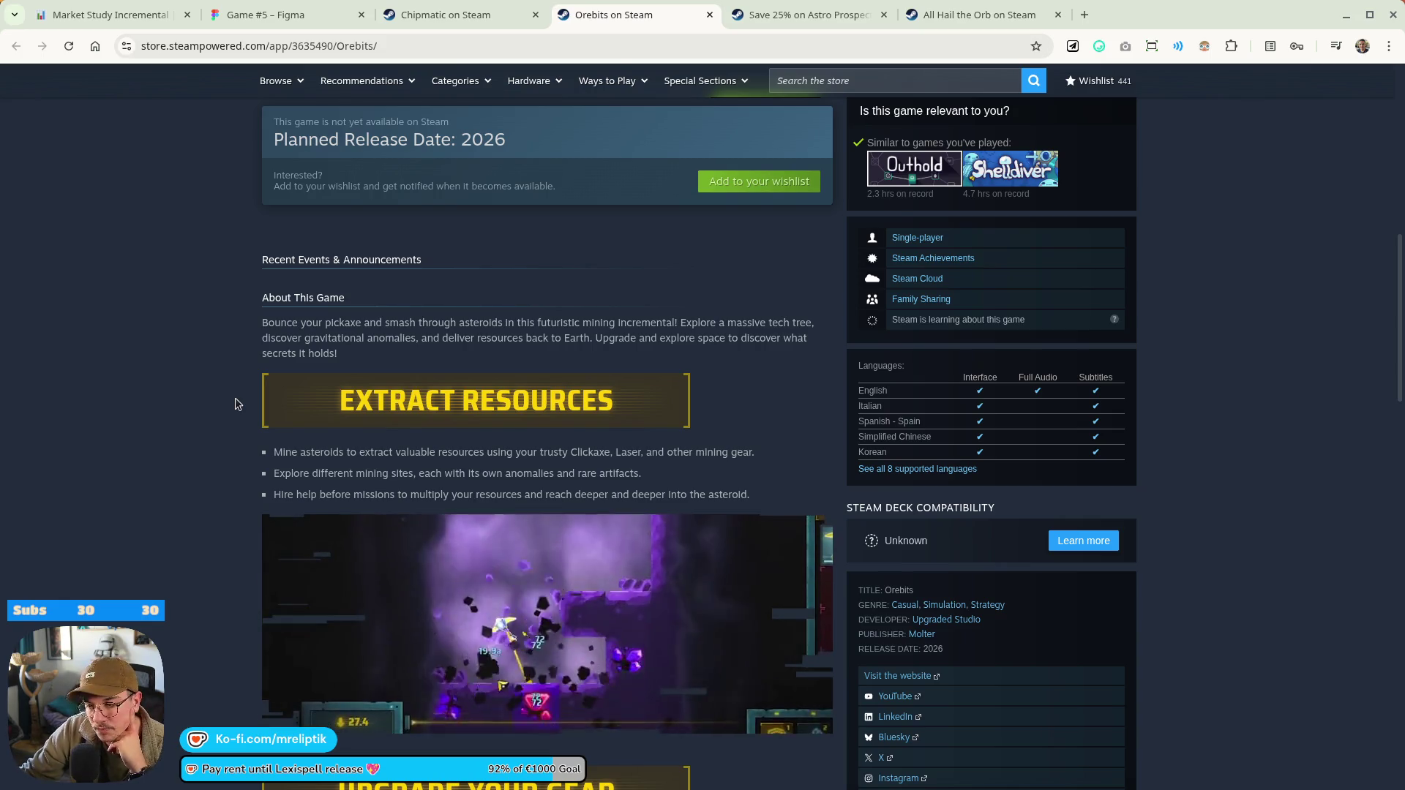
scroll(142, 380, down, 3)
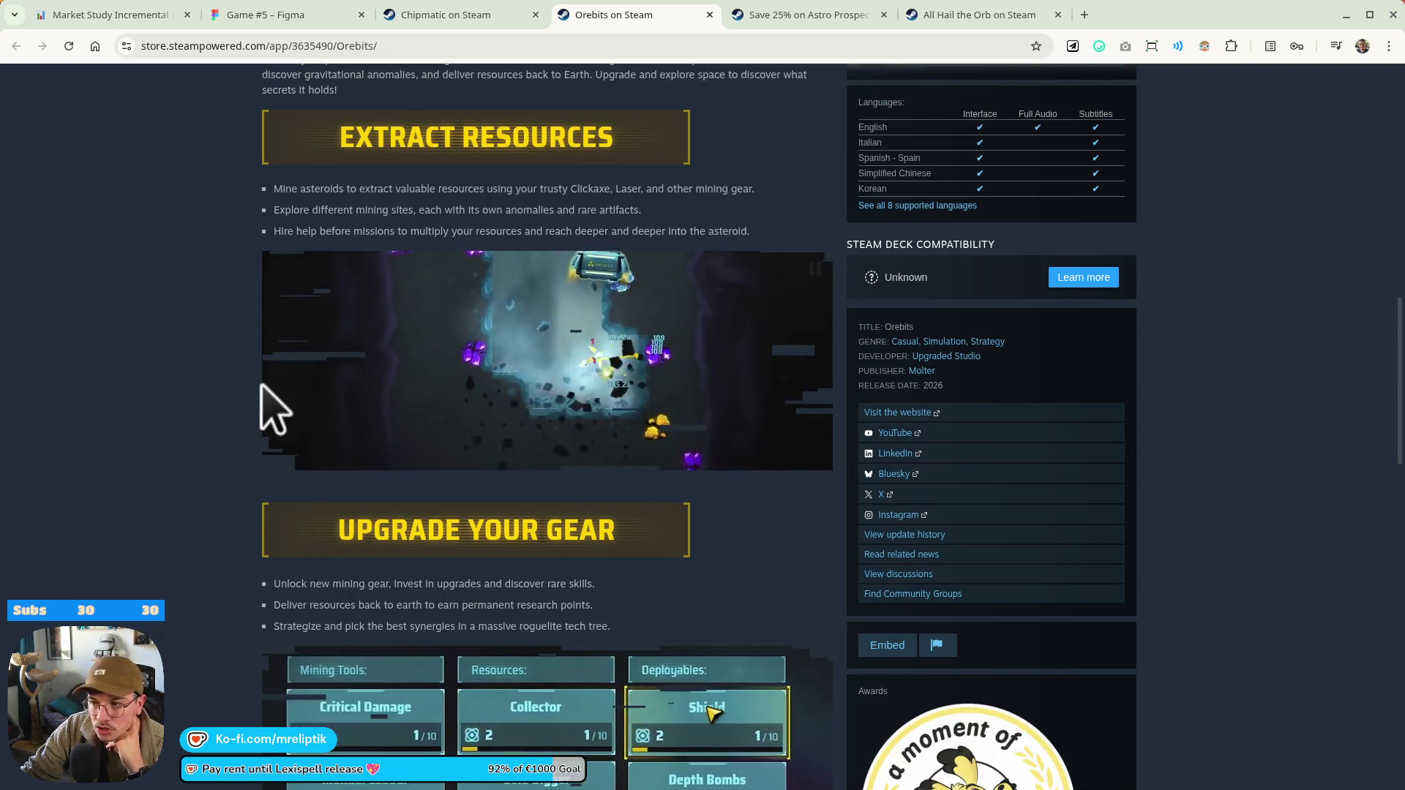
scroll(170, 452, up, 3)
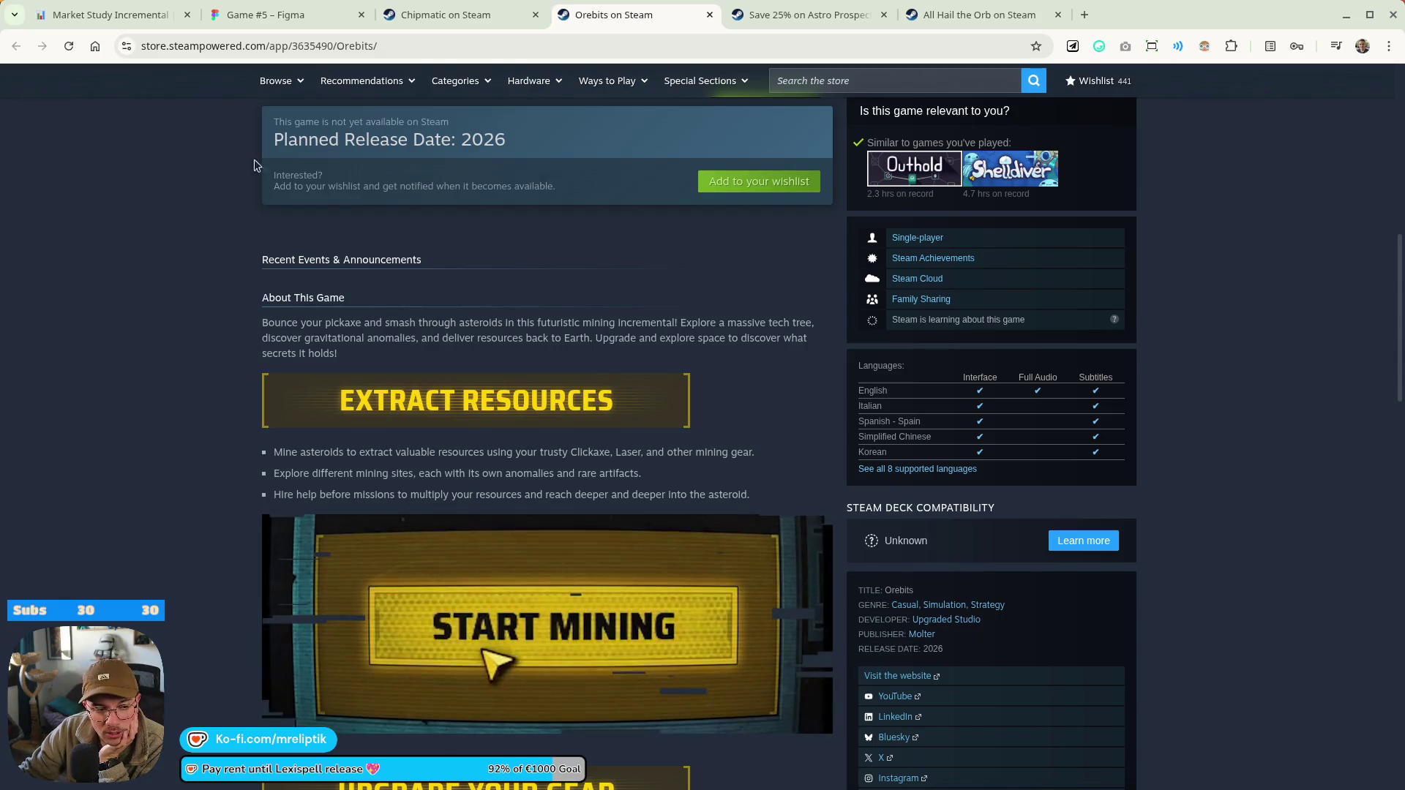
scroll(228, 392, down, 7)
scroll(200, 458, down, 6)
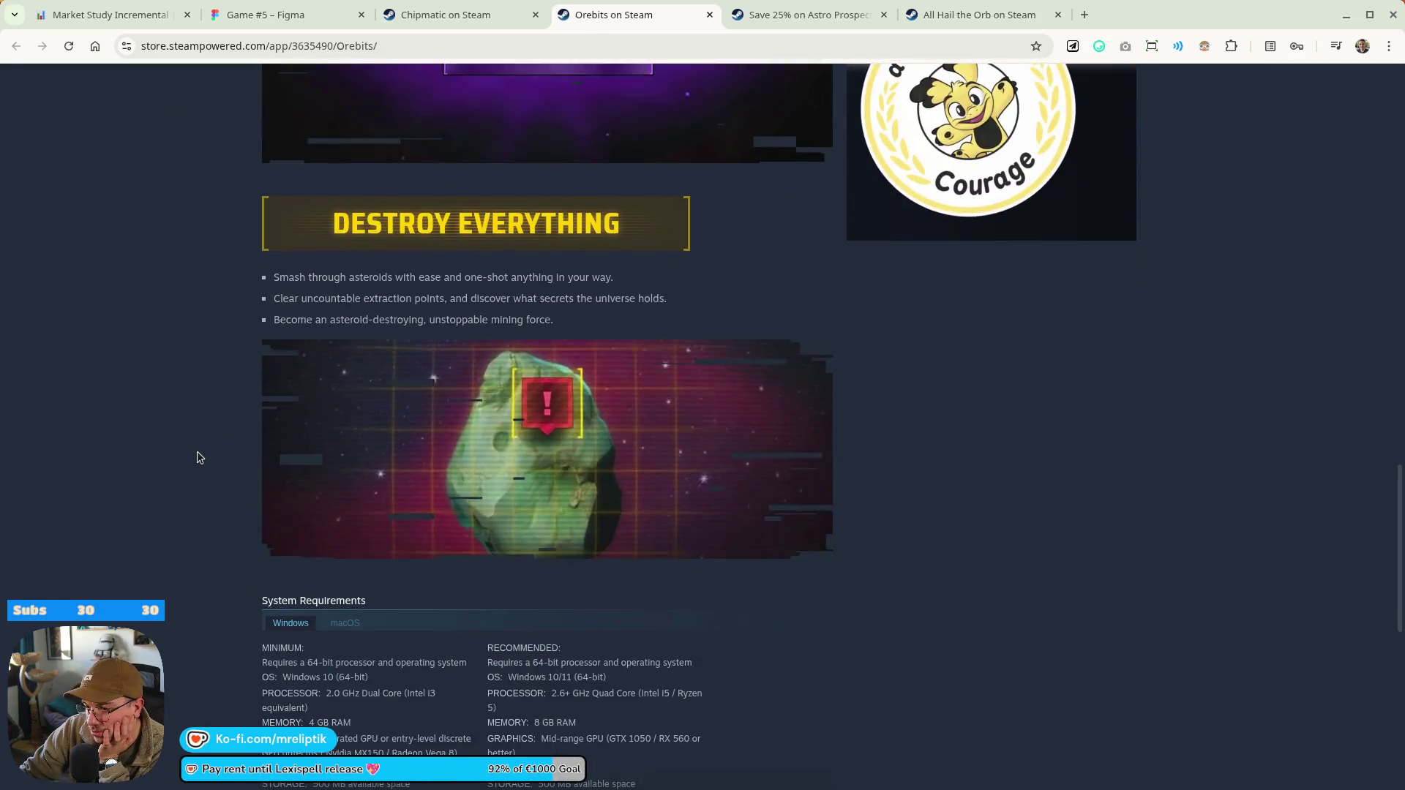
scroll(202, 461, down, 7)
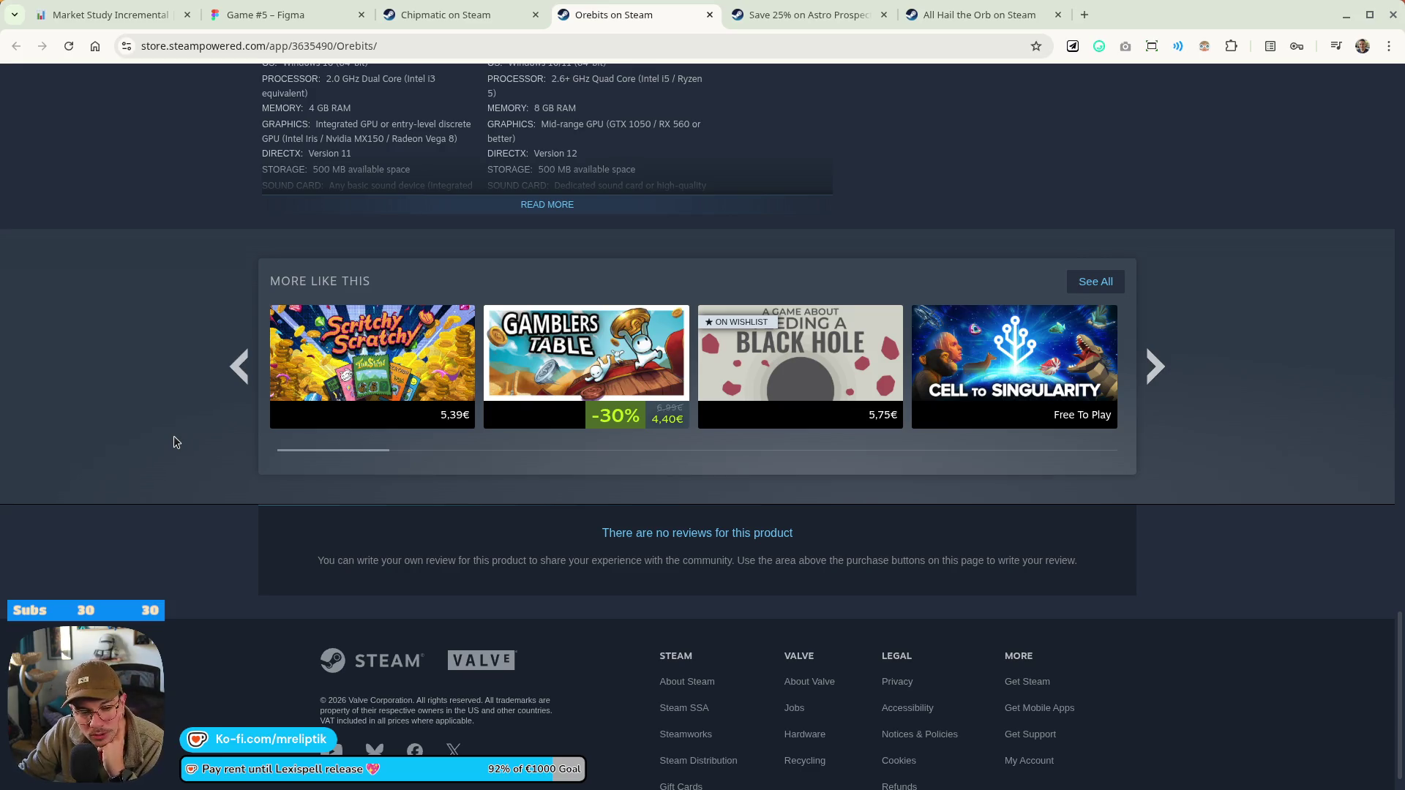
click(1154, 363)
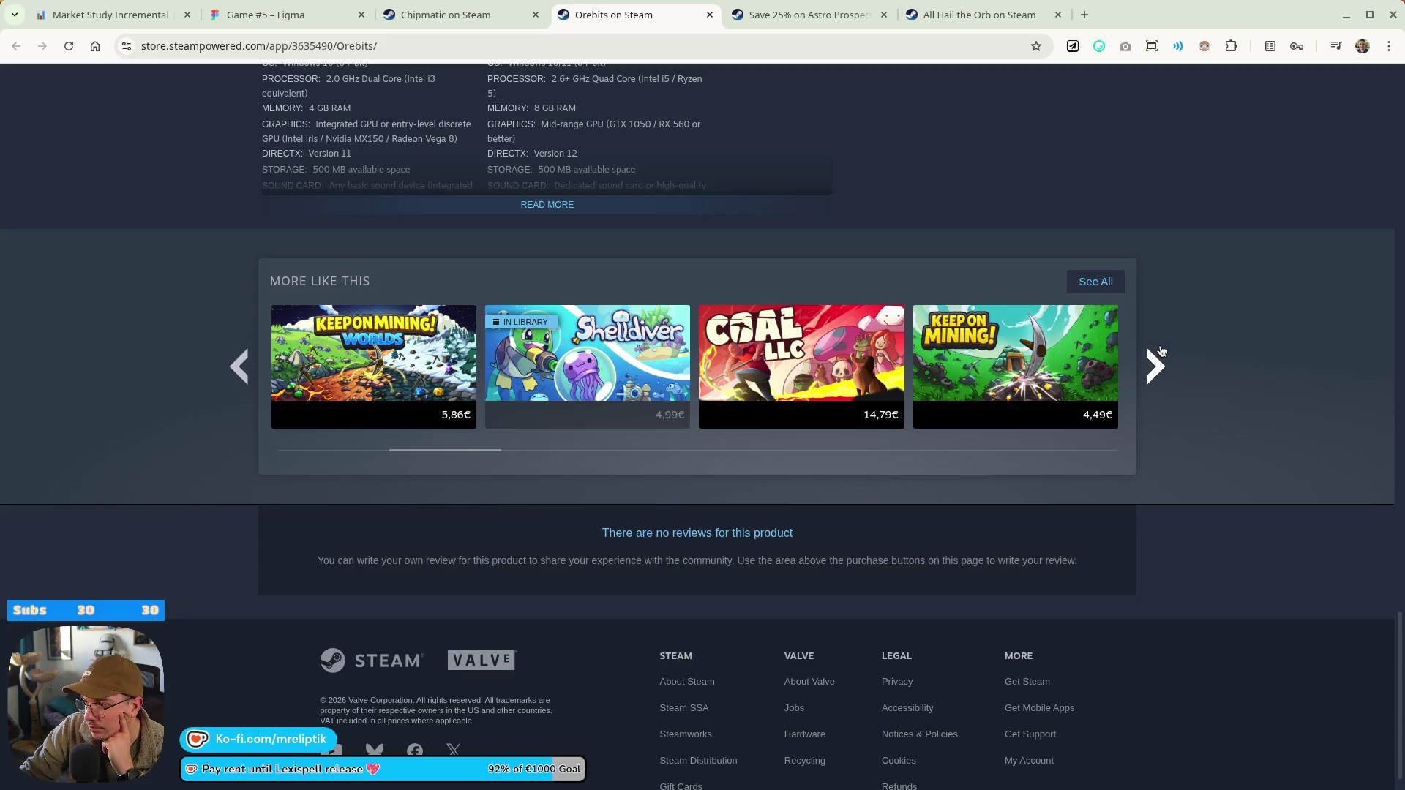
Page the More Like This carousel to Black Hole Fishing, Smash Hit Museum, Captain Whiskers and Fishing Inc
click(1160, 351)
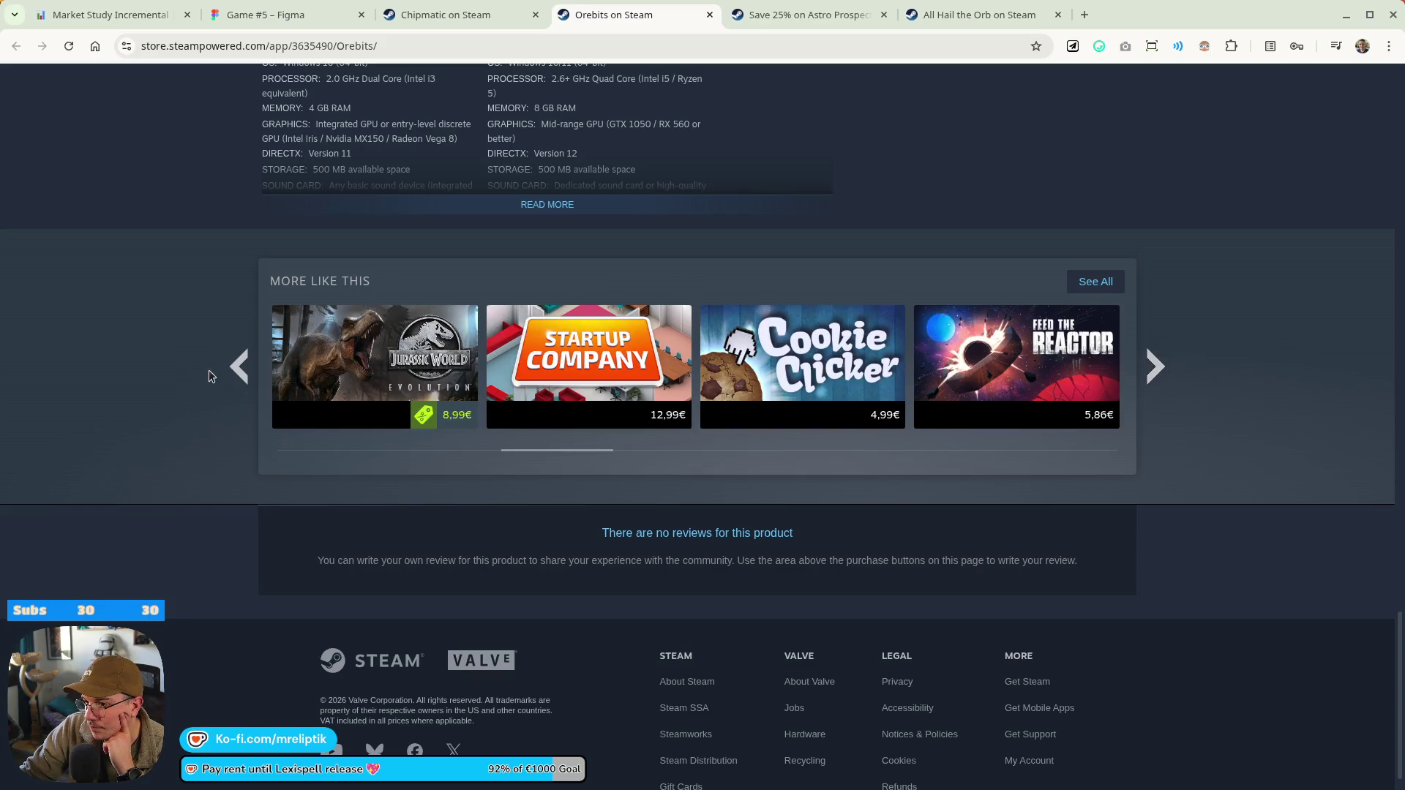
click(239, 366)
mouse_move(840, 364)
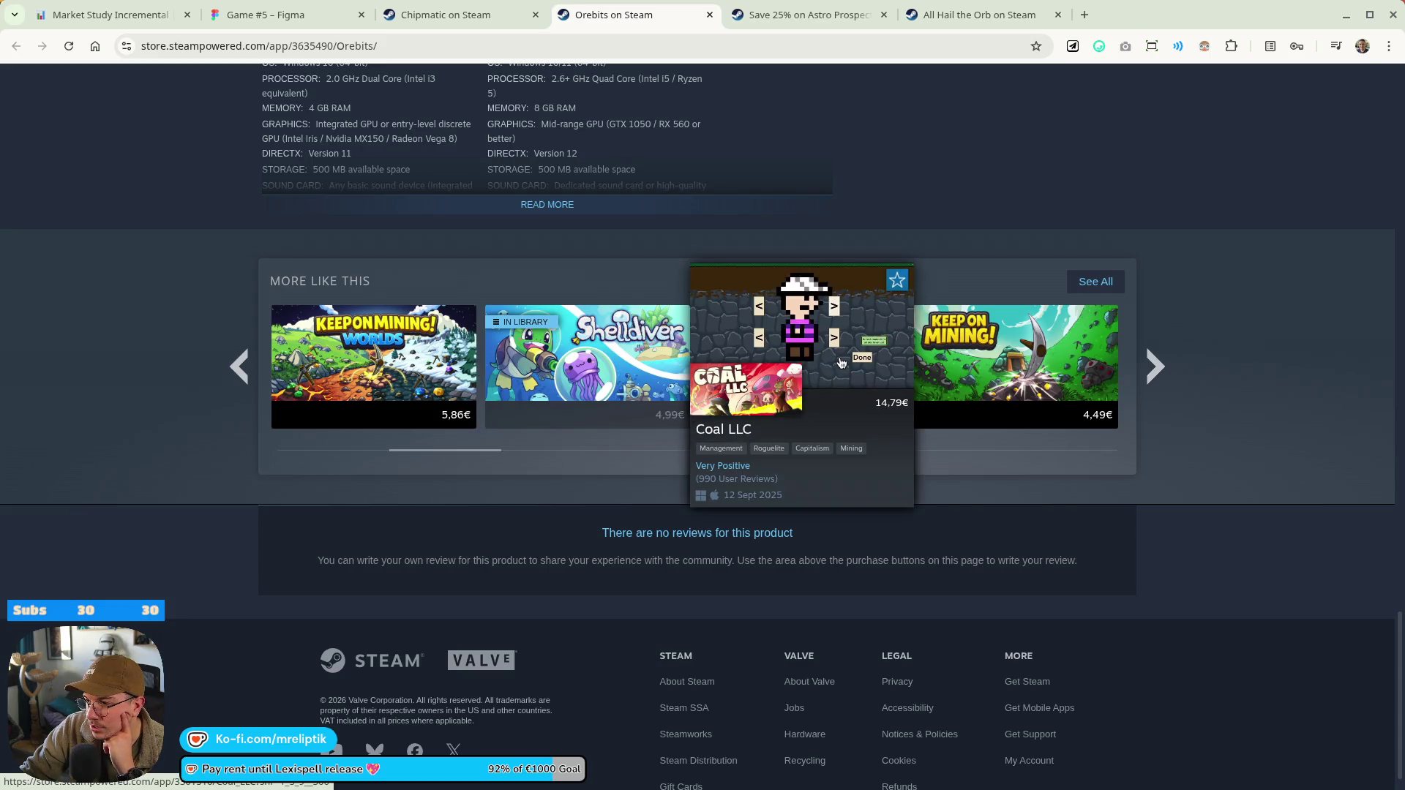
click(1161, 375)
mouse_move(1019, 369)
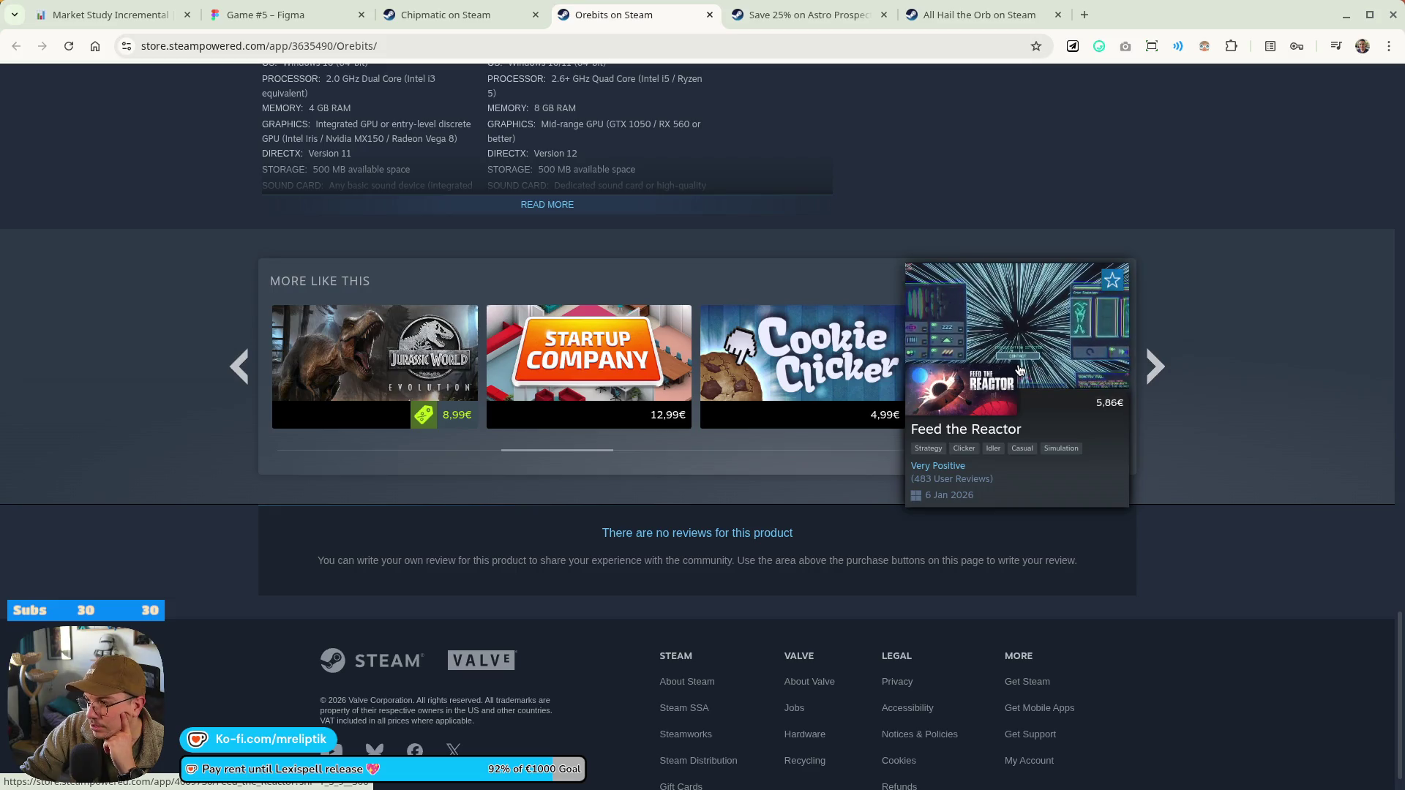
click(1152, 375)
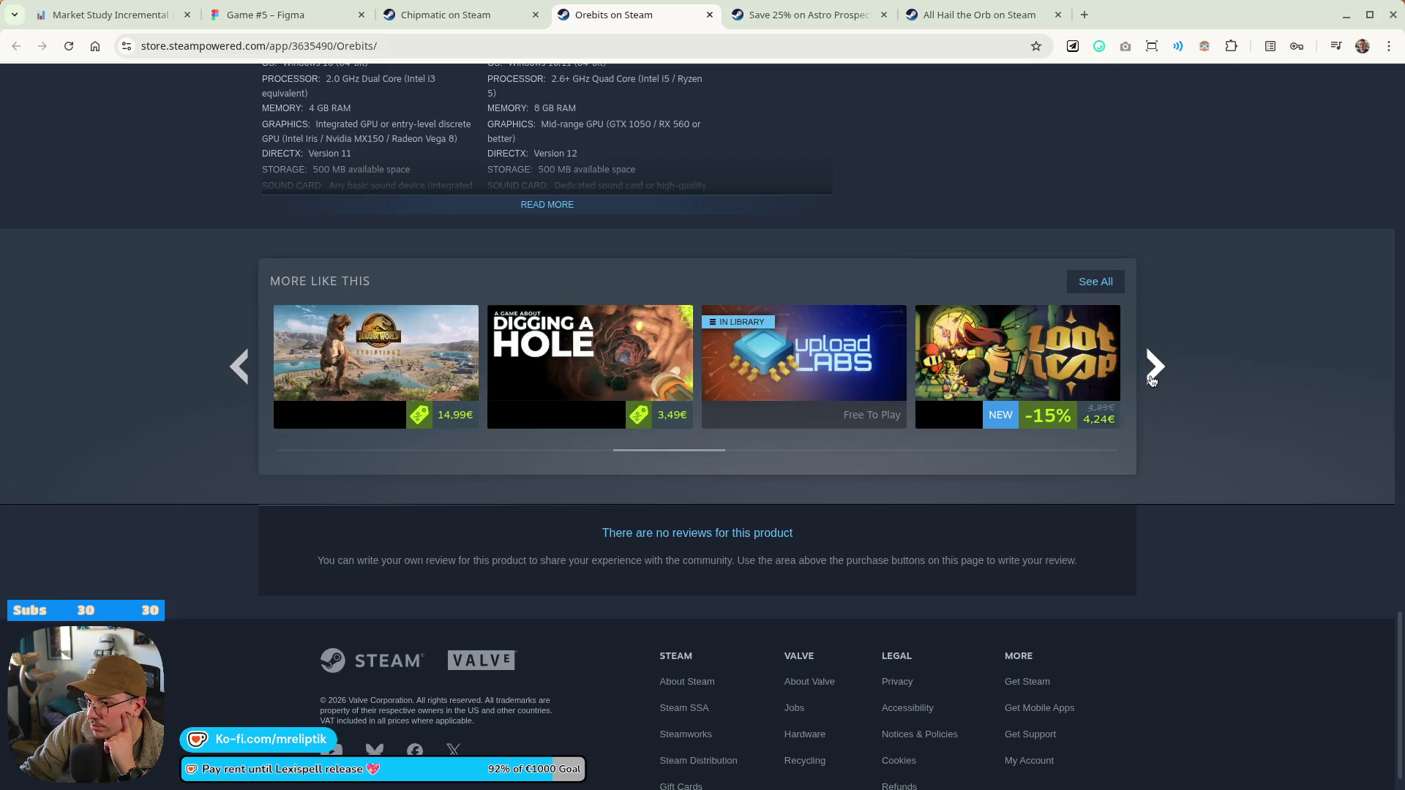
click(1156, 375)
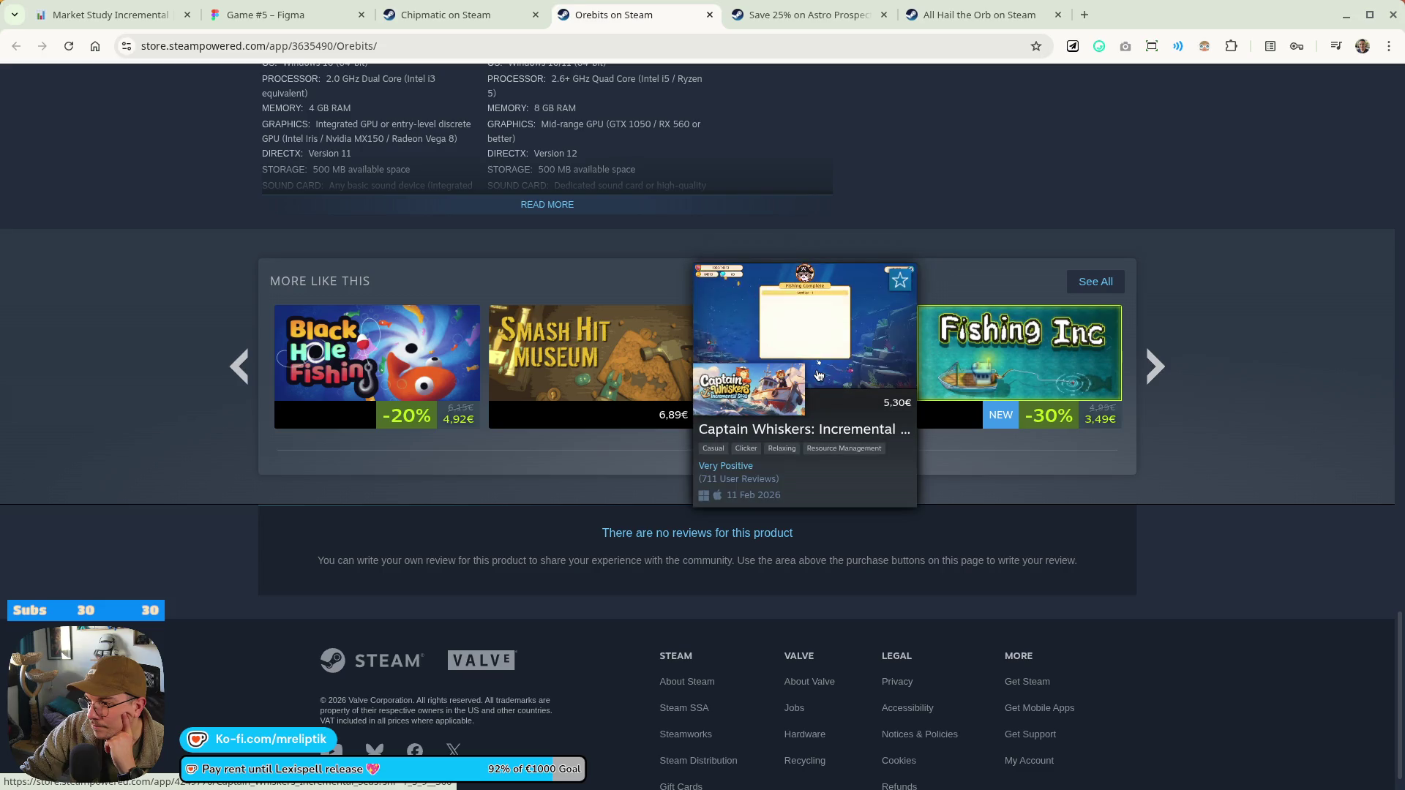
mouse_move(269, 371)
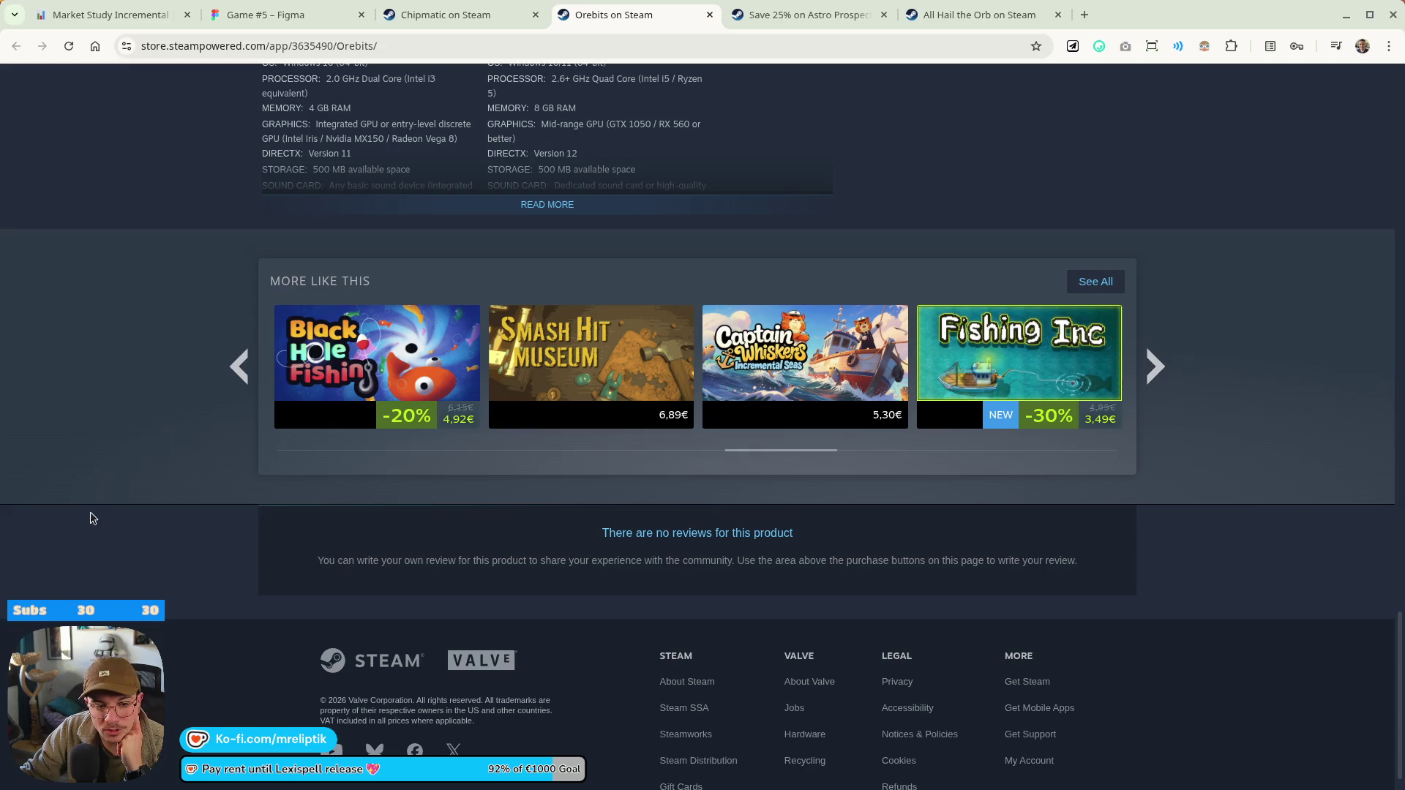
scroll(315, 229, up, 15)
scroll(615, 13, up, 2)
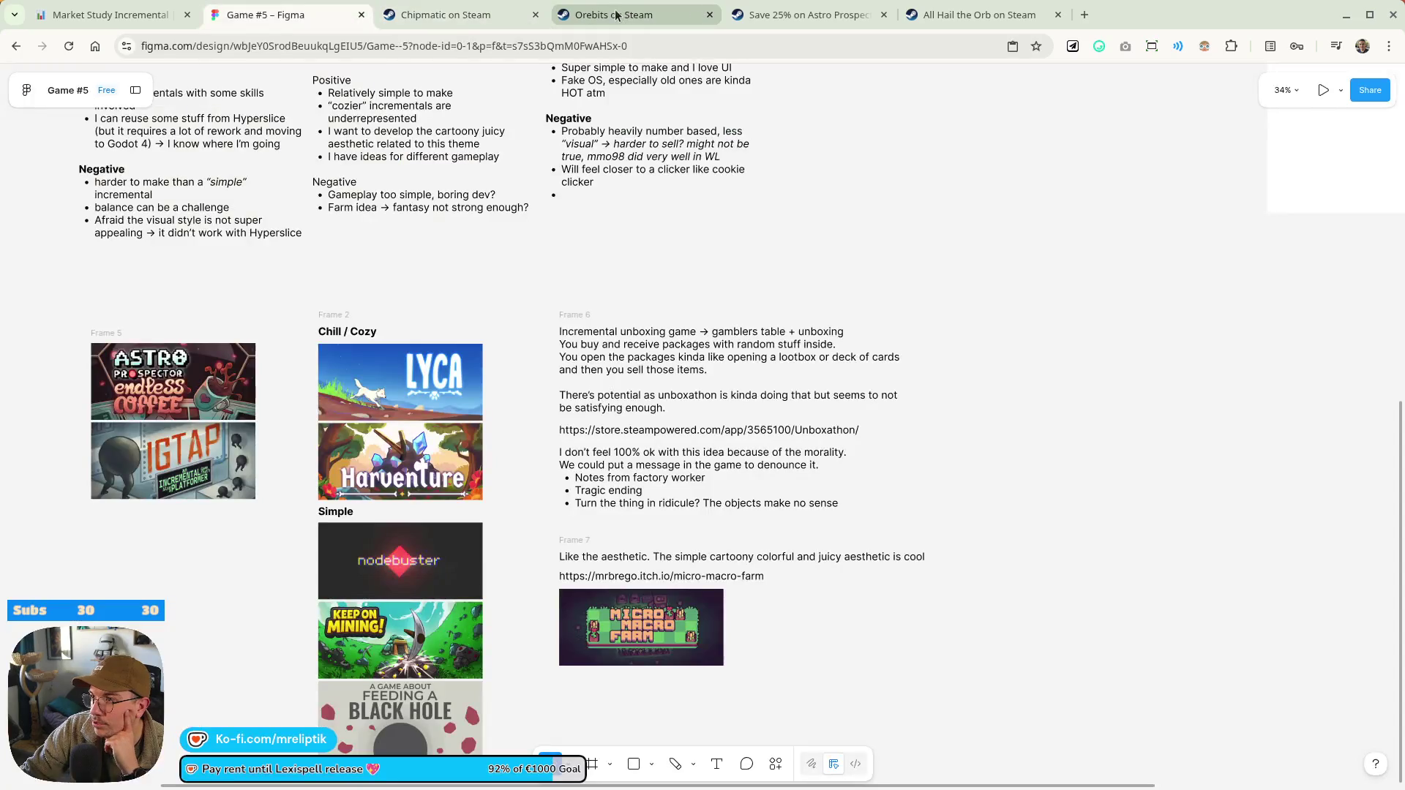
Copy the Orebits store page URL from the address bar and return to the Figma board
scroll(583, 13, down, 2)
scroll(405, 94, up, 15)
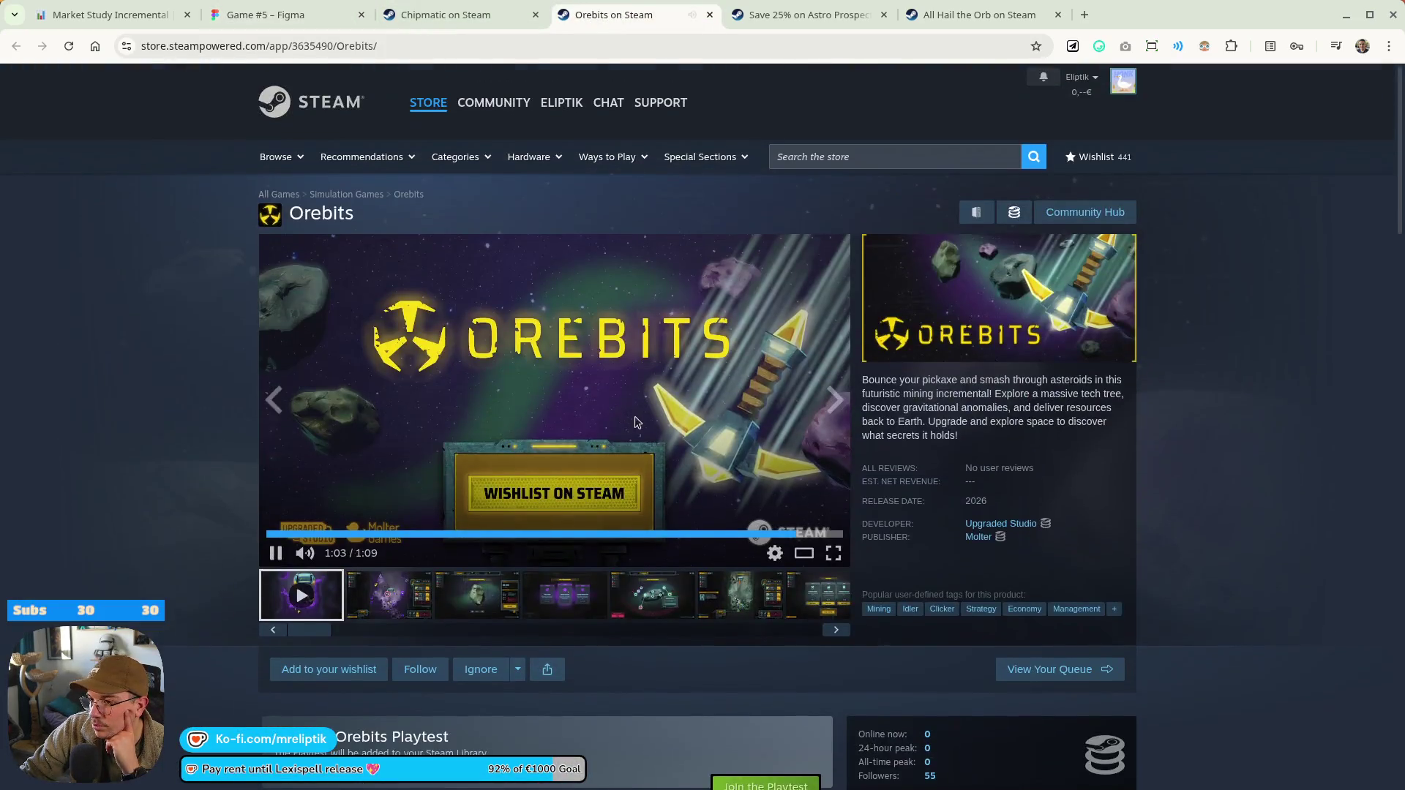
click(415, 46)
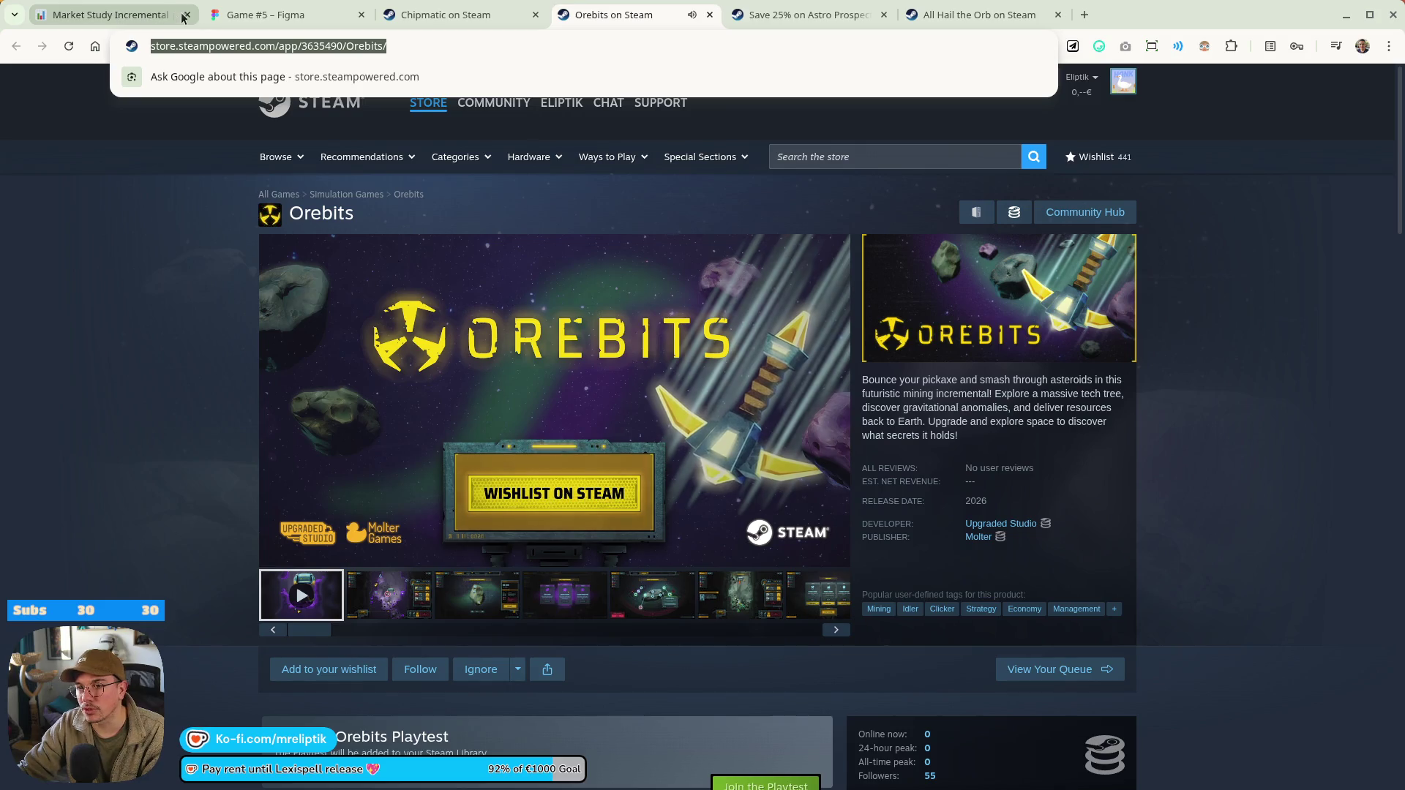
click(266, 15)
Paste the Orebits Steam link as text and place it below the Micro Macro Farm image
scroll(659, 479, down, 5)
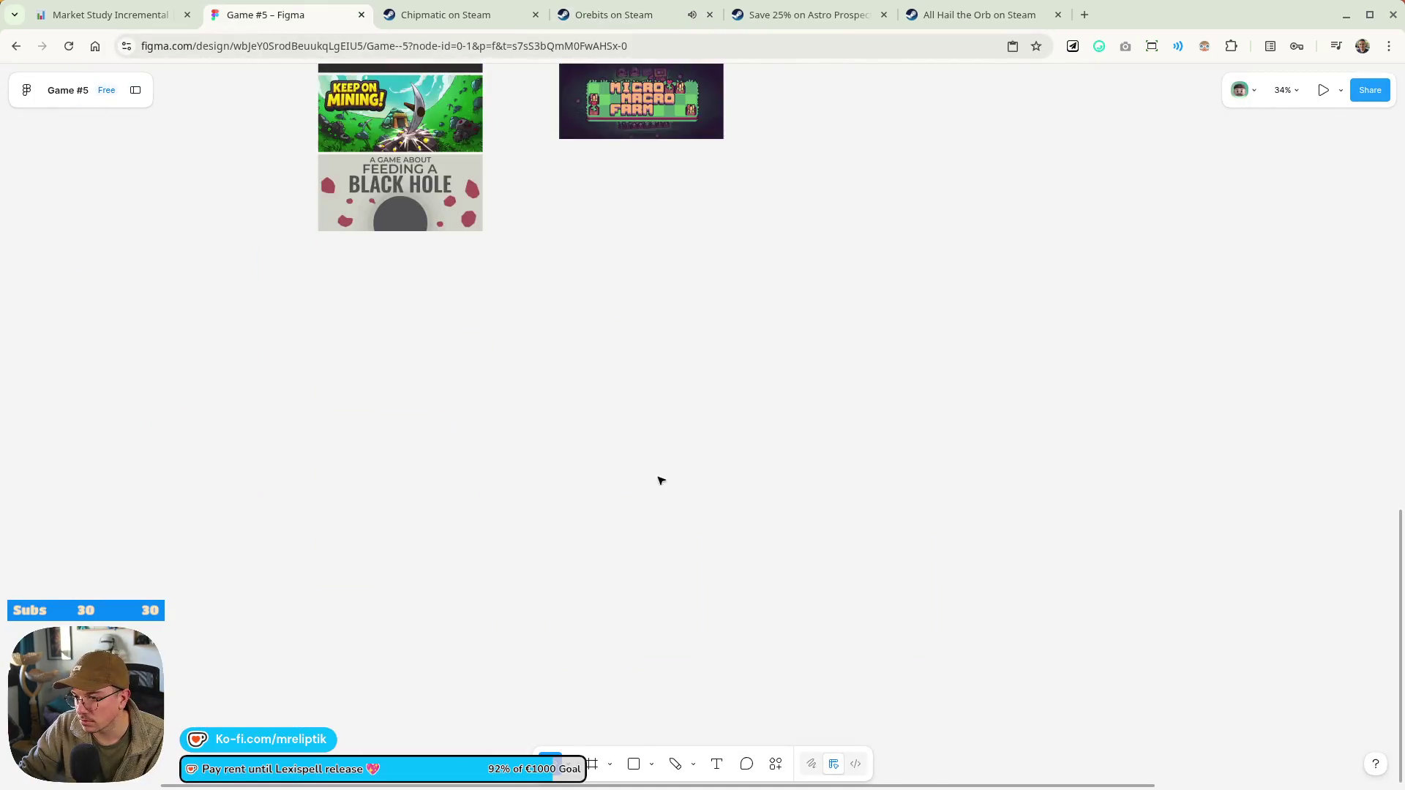
ctrl+scroll(629, 477, down, 3)
key(ctrl+v)
mouse_move(678, 433)
mouse_down()
mouse_move(643, 388)
mouse_move(584, 360)
mouse_move(599, 363)
mouse_up()
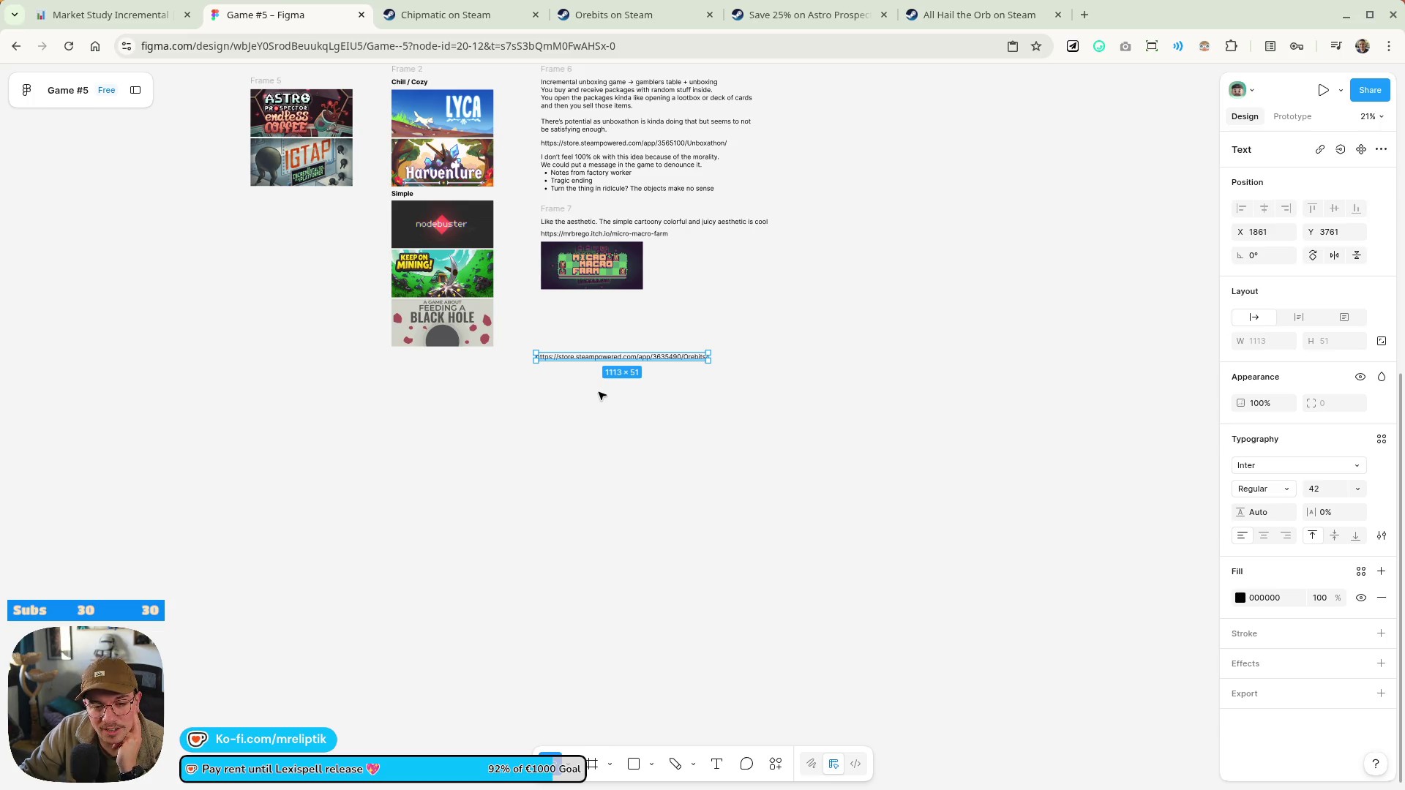
scroll(599, 396, up, 3)
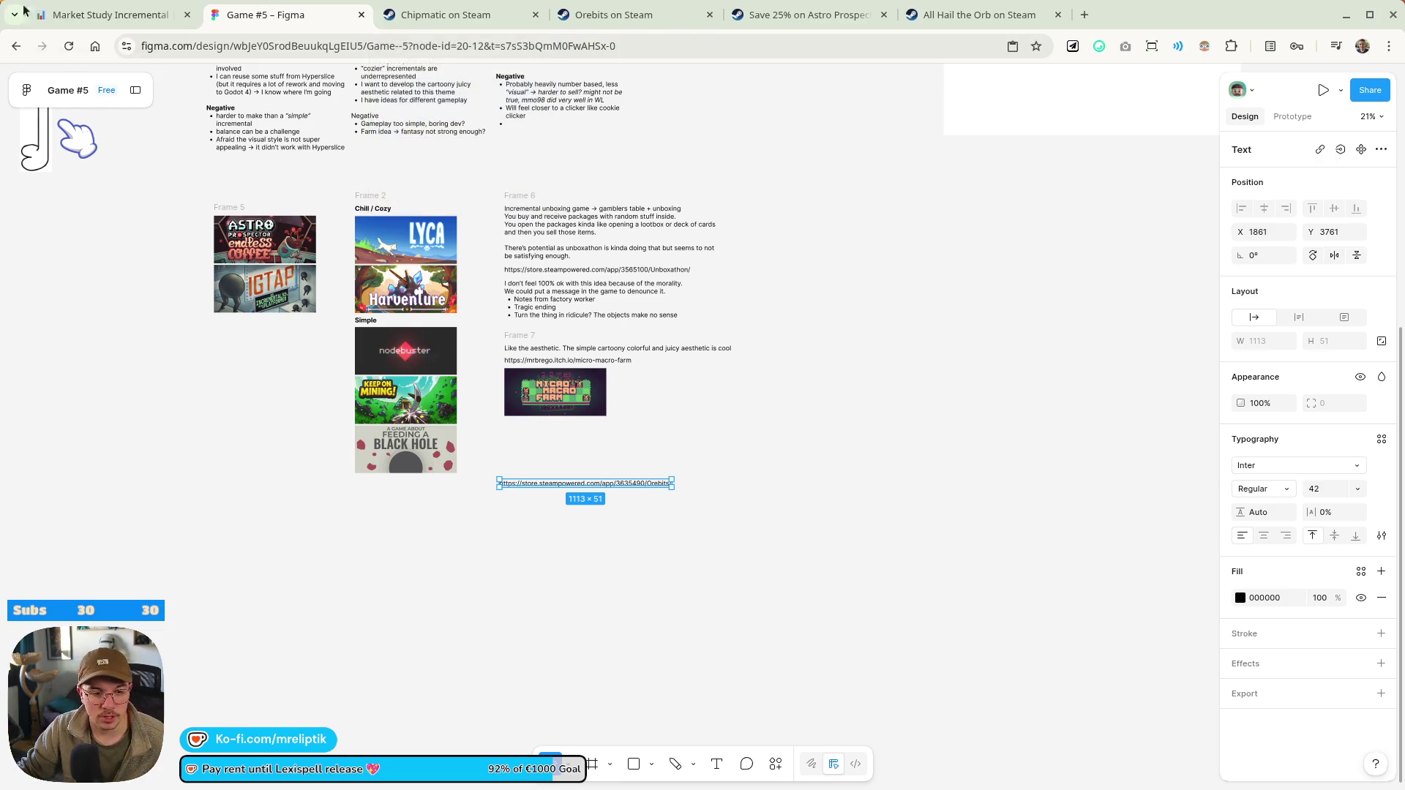
click(580, 16)
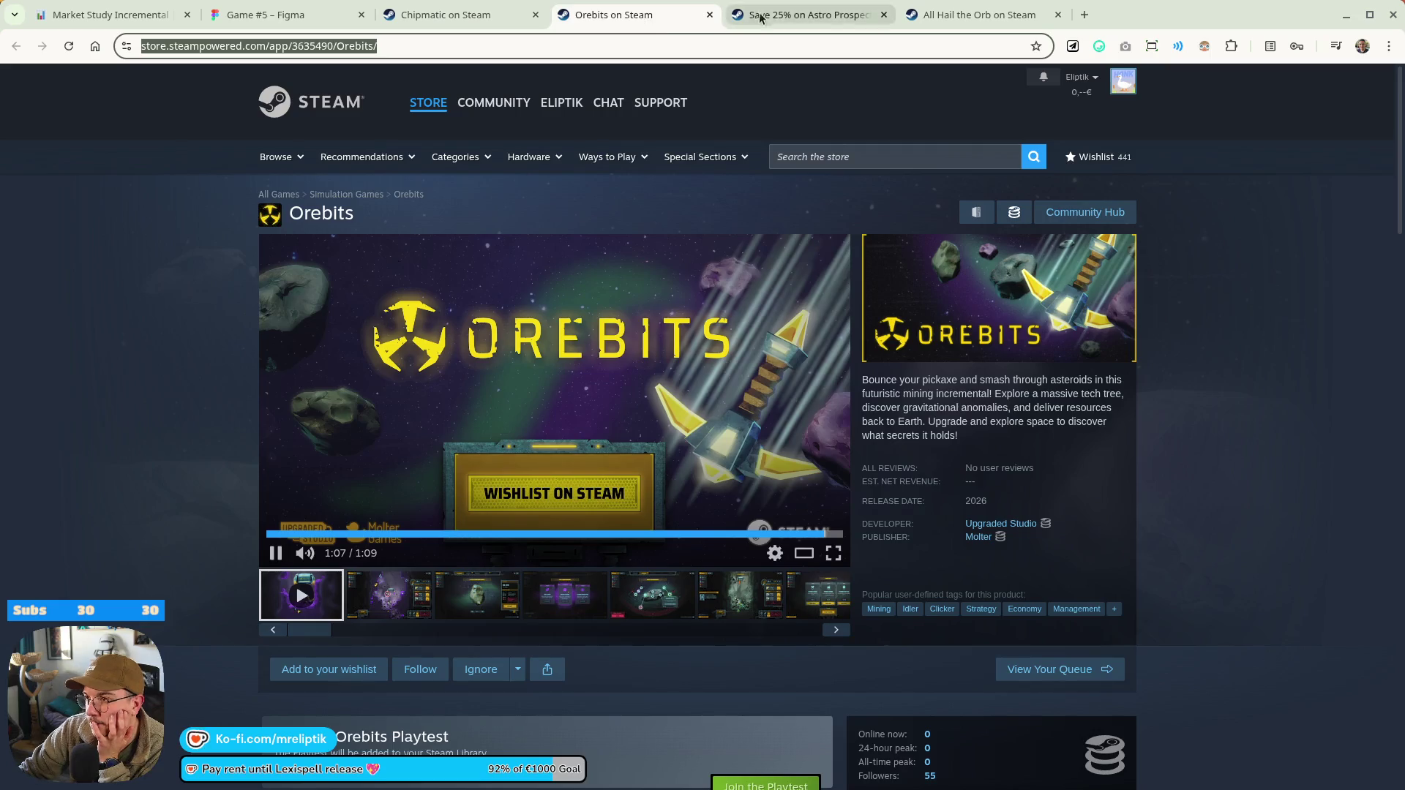
Close the Astro Prospector, Chipmatic, Orebits and Market Study Incremental notes tabs
click(808, 13)
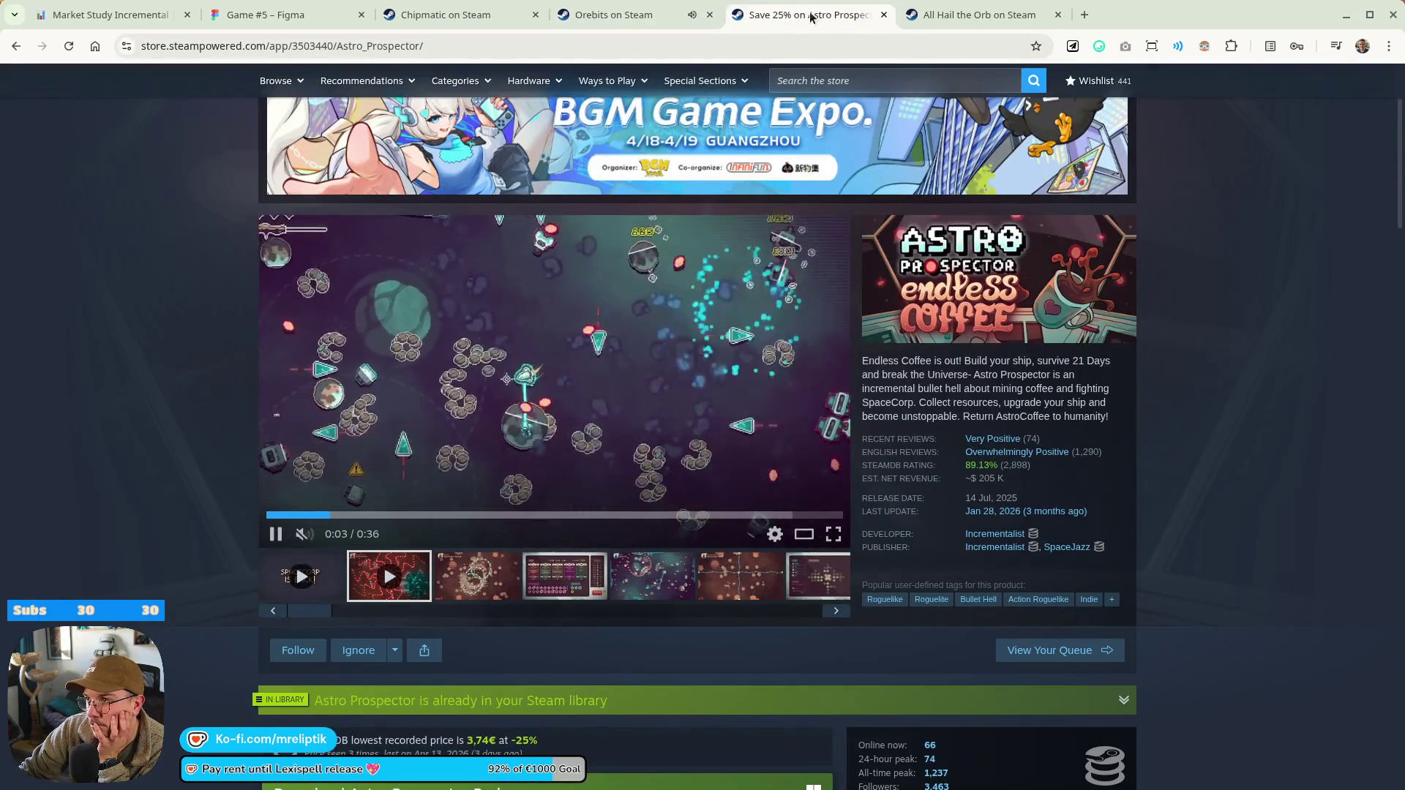
middle_click(807, 13)
click(615, 12)
click(446, 15)
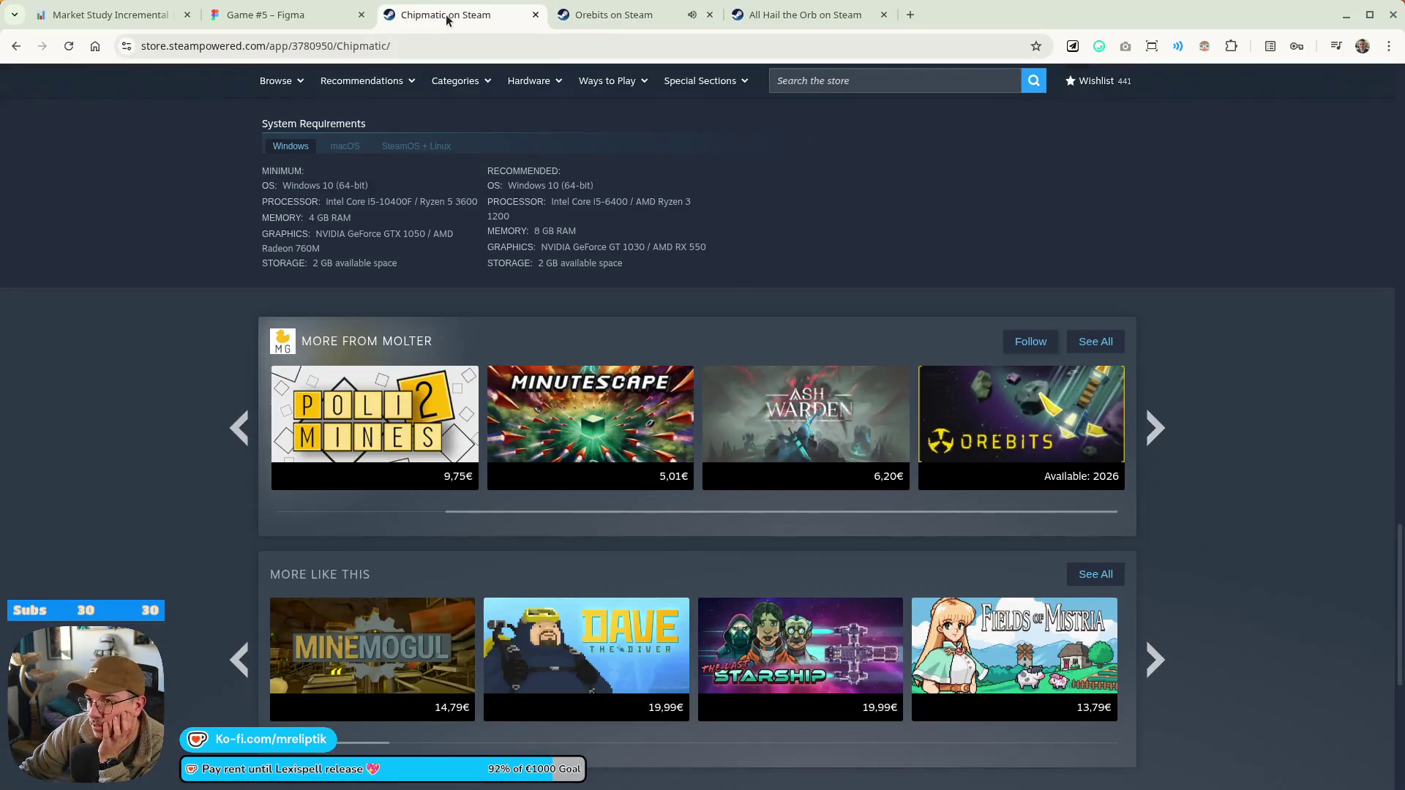
middle_click(446, 15)
middle_click(445, 15)
click(304, 24)
click(63, 24)
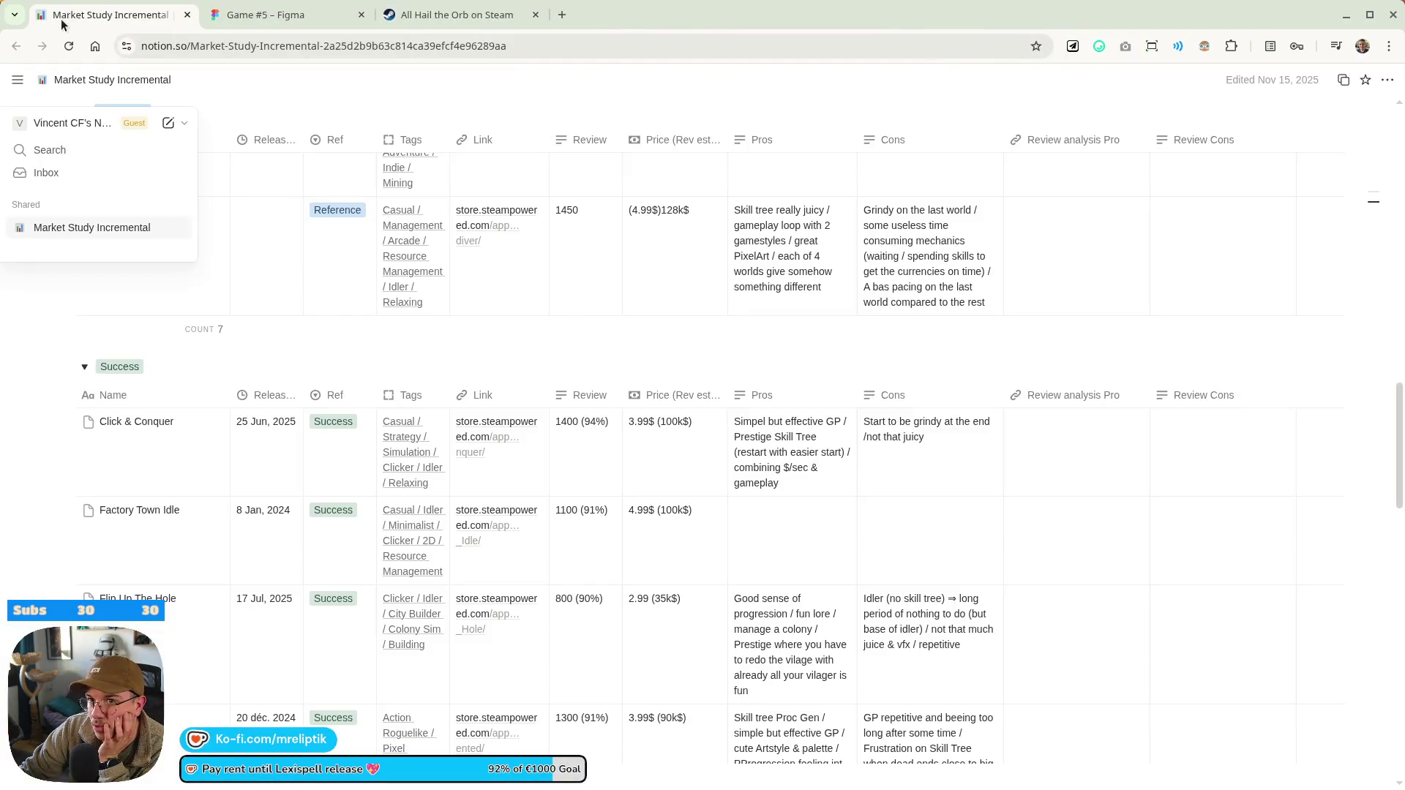
middle_click(93, 25)
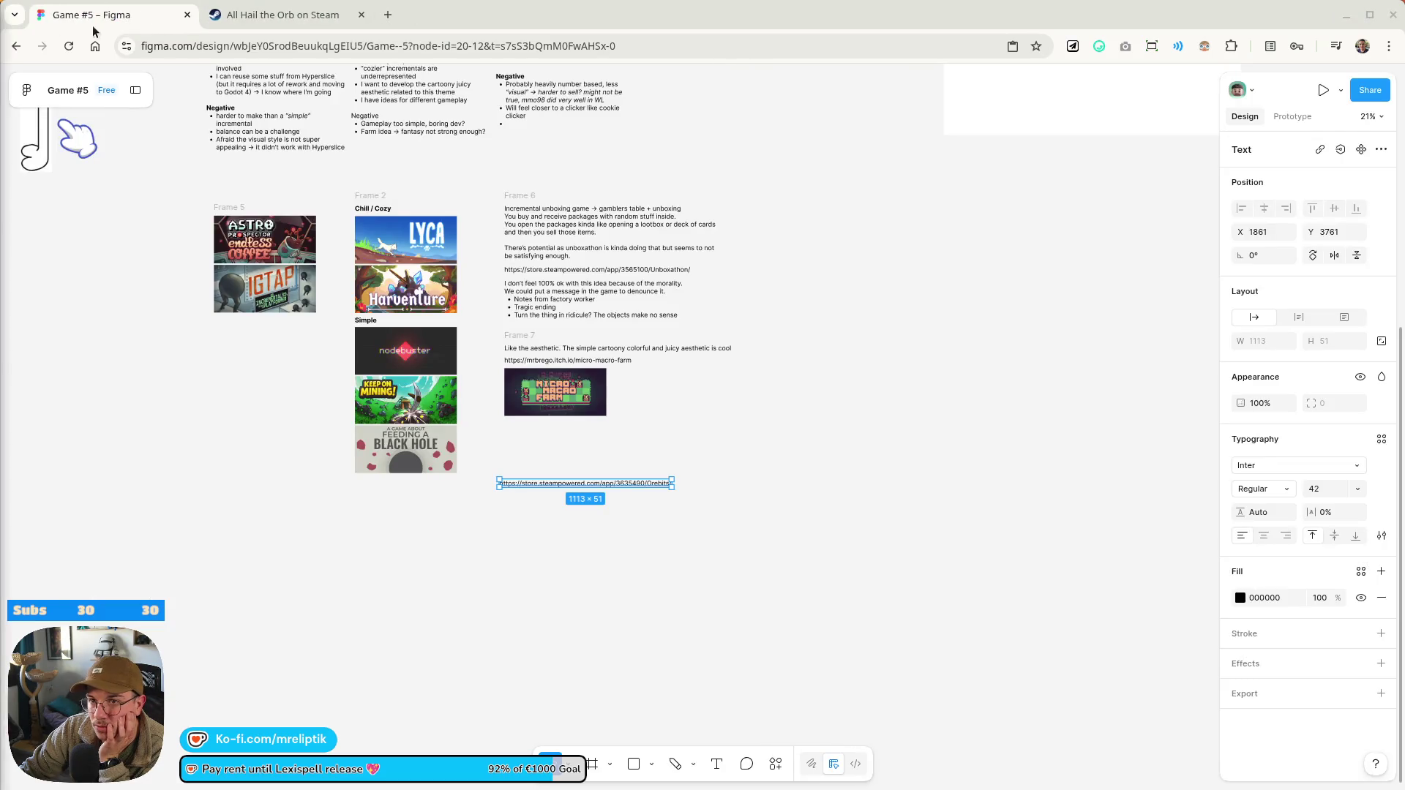
Play the All Hail the Orb trailer full-size, then select its store page address
click(279, 14)
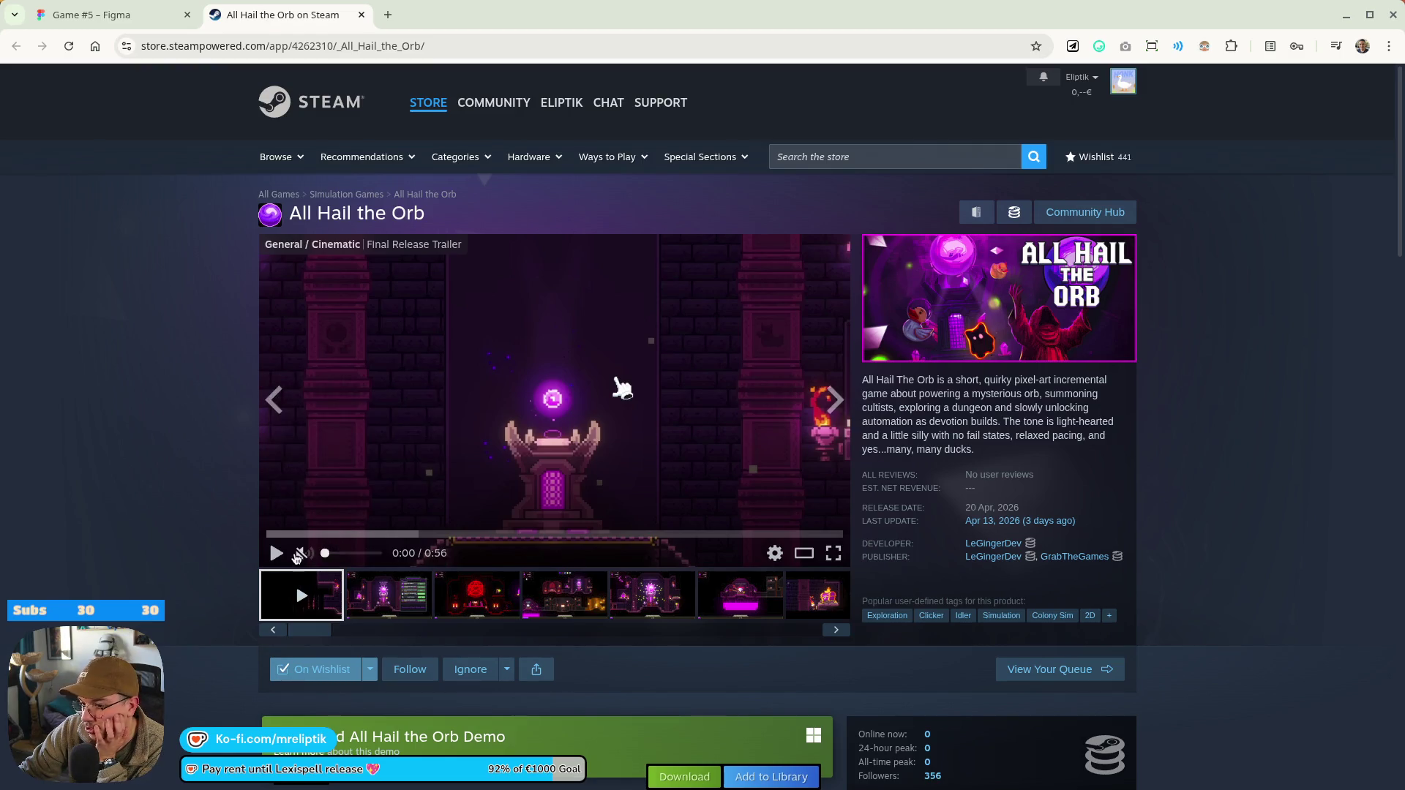
click(804, 554)
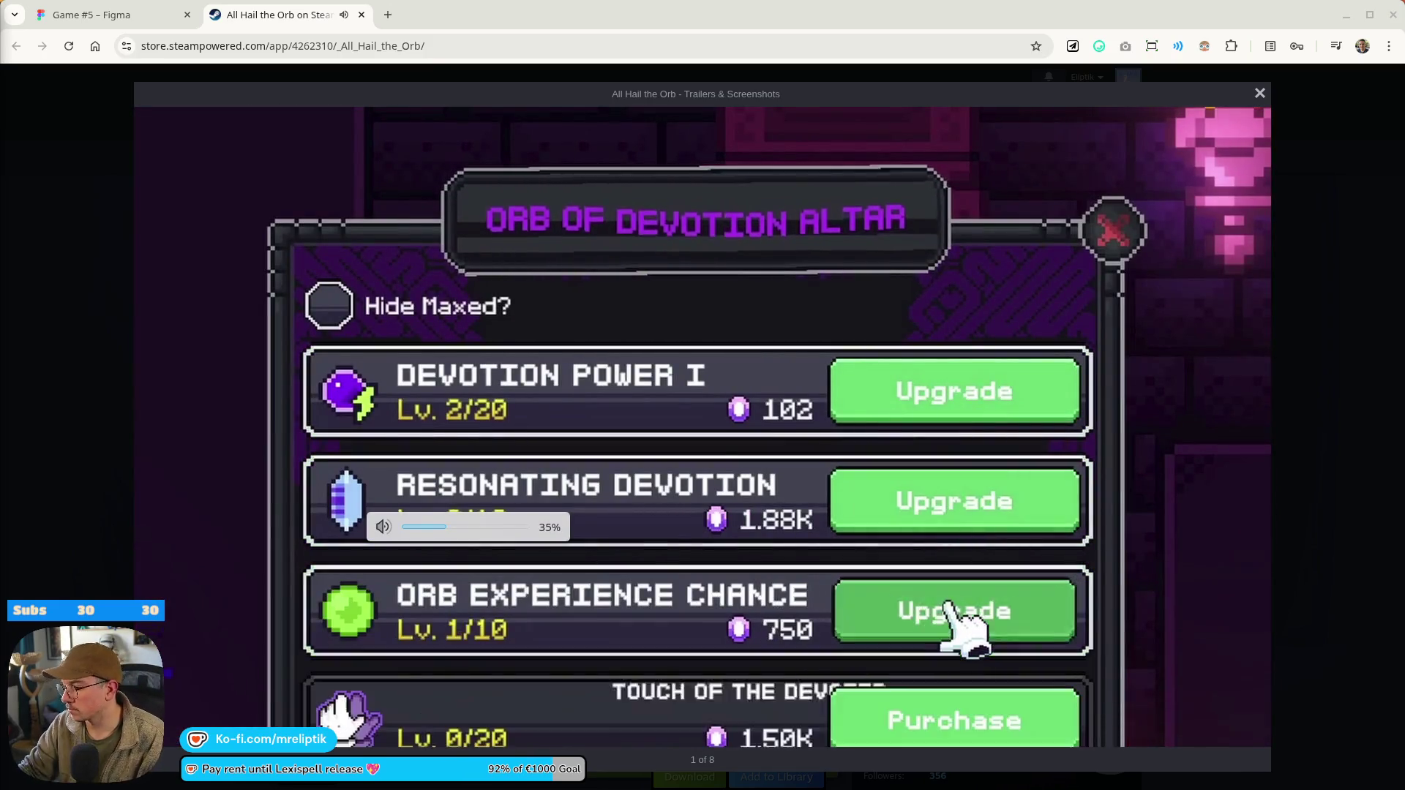
scroll(702, 424, down, 3)
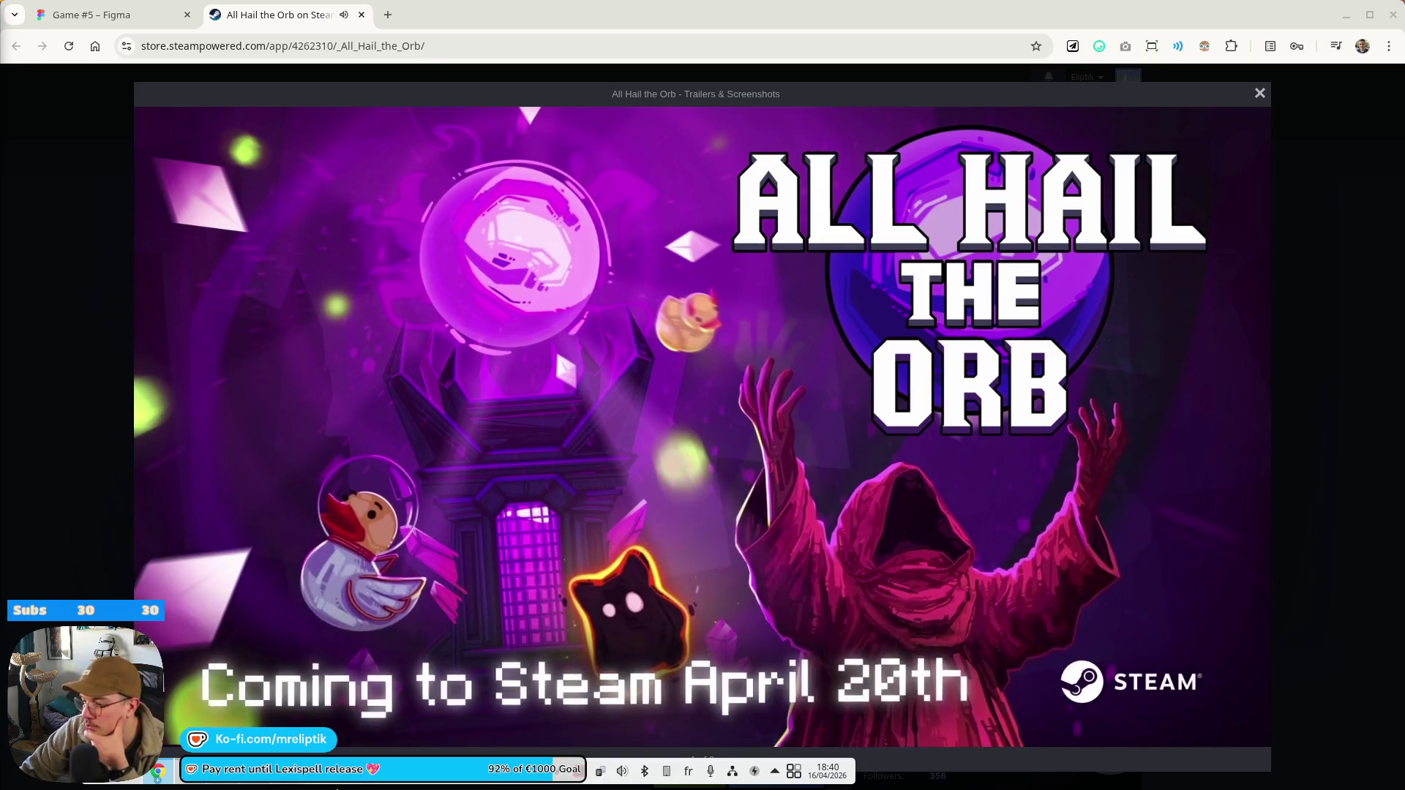
click(292, 45)
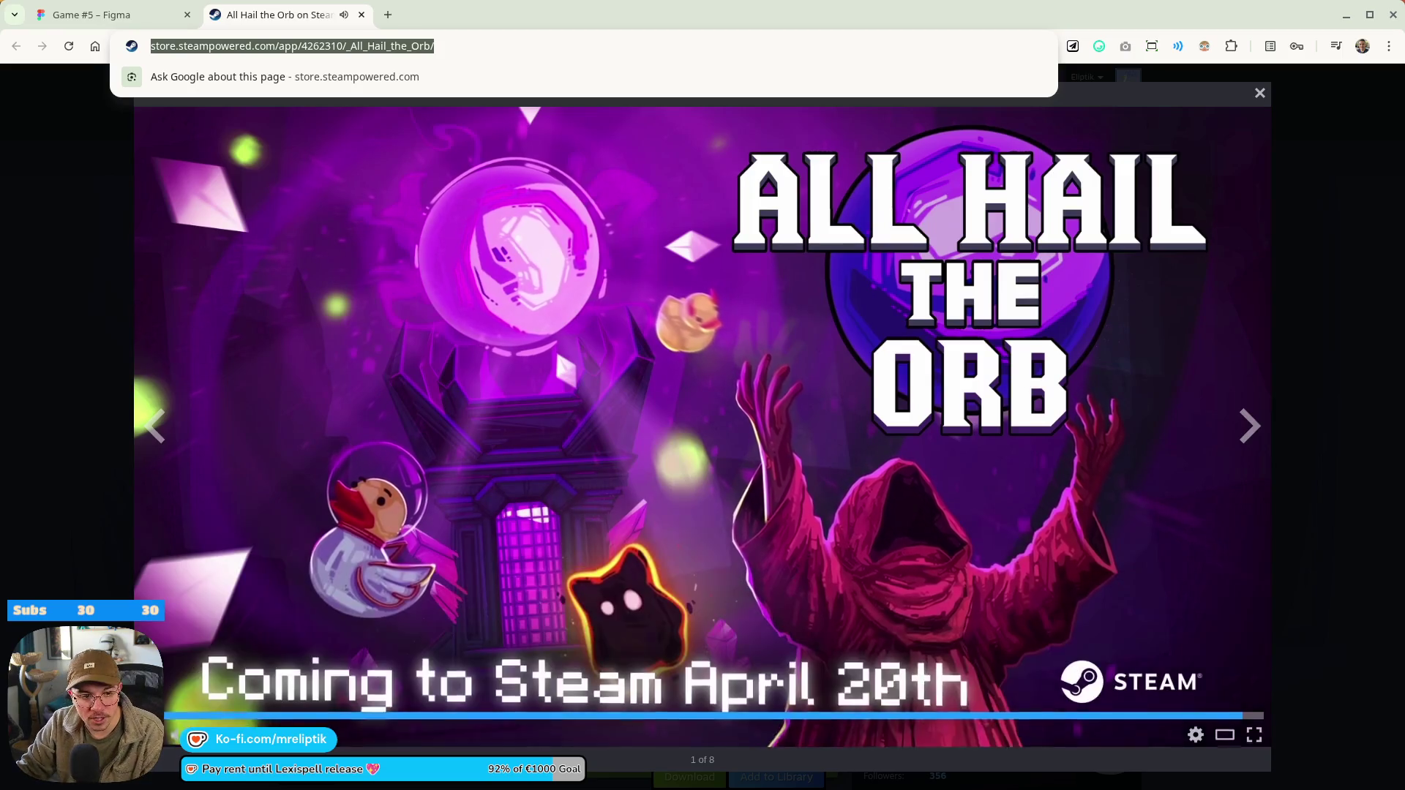
key(alt+Tab)
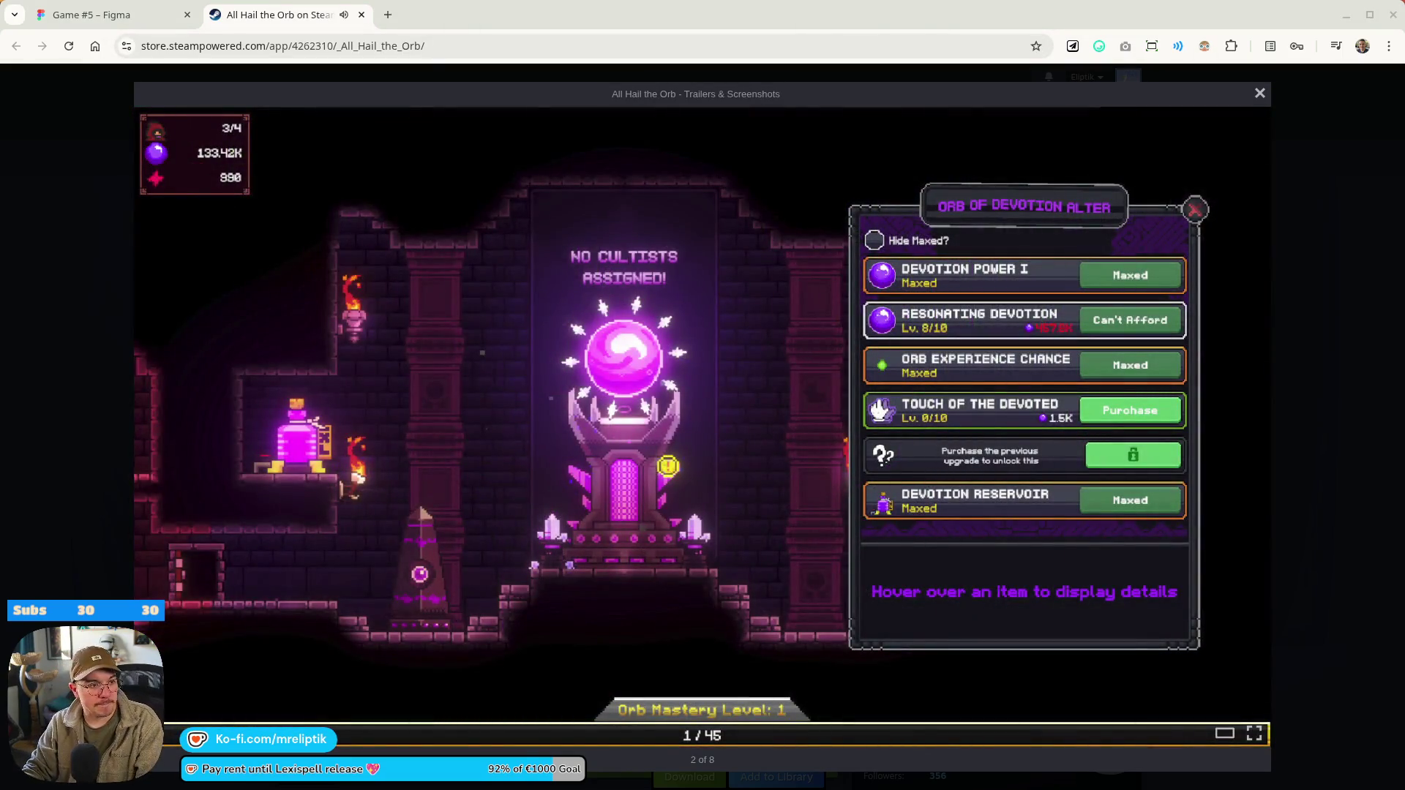